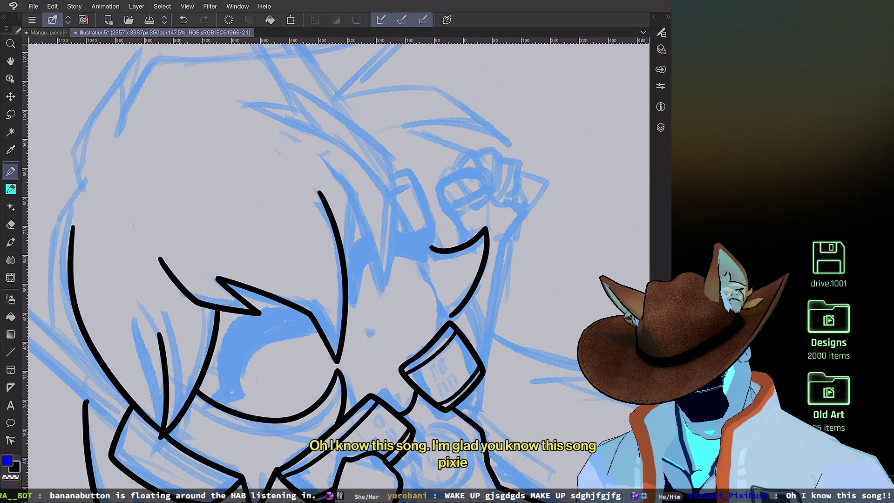
scroll(339, 270, down, 5)
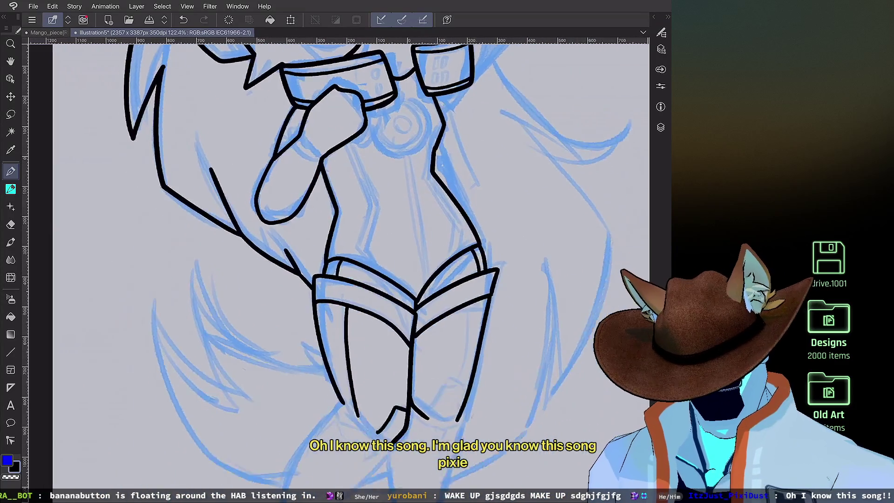
Step: Ink the torso line down from the fist, a short curve near the bottom, and a doubled line beside it
mouse_move(364, 170)
mouse_down()
mouse_move(386, 223)
mouse_move(373, 274)
mouse_up()
drag(422, 426, 404, 448)
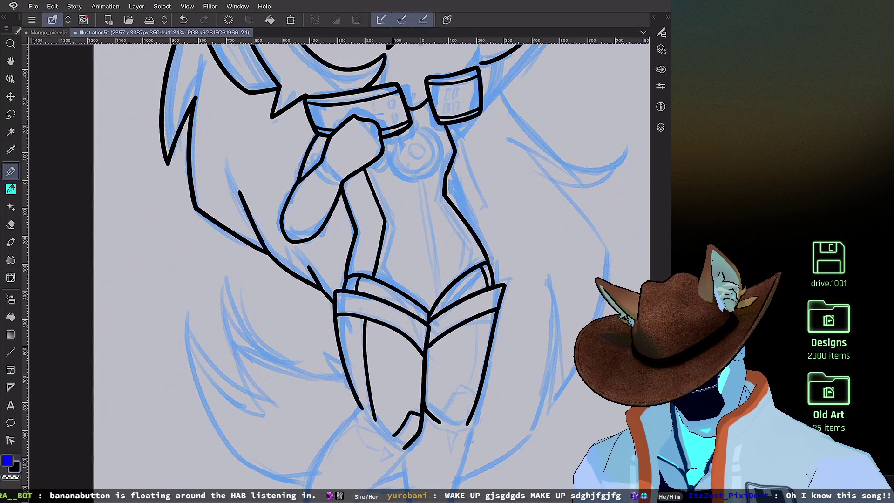
drag(369, 165, 392, 226)
key(ctrl+z)
mouse_move(370, 164)
mouse_down()
mouse_move(396, 221)
mouse_move(386, 282)
mouse_move(417, 383)
mouse_up()
Step: Drop the overlong doubled stroke and ink the right edge of the torso
scroll(386, 210, up, 3)
key(ctrl+z)
scroll(417, 383, down, 3)
scroll(465, 187, up, 3)
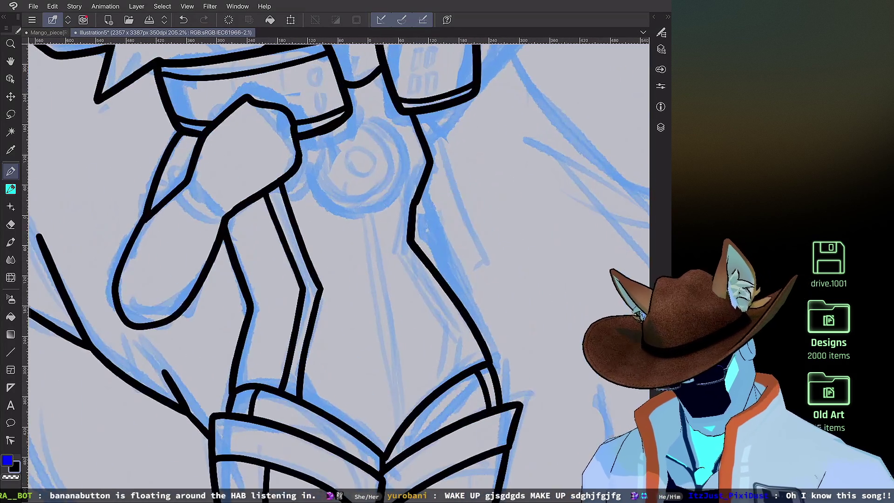
mouse_move(399, 194)
mouse_down()
mouse_move(388, 246)
mouse_move(467, 370)
mouse_up()
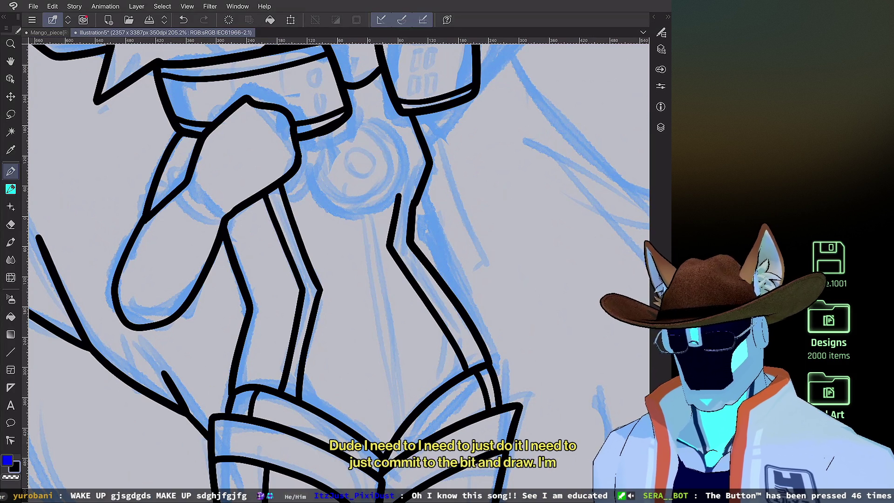
key(e)
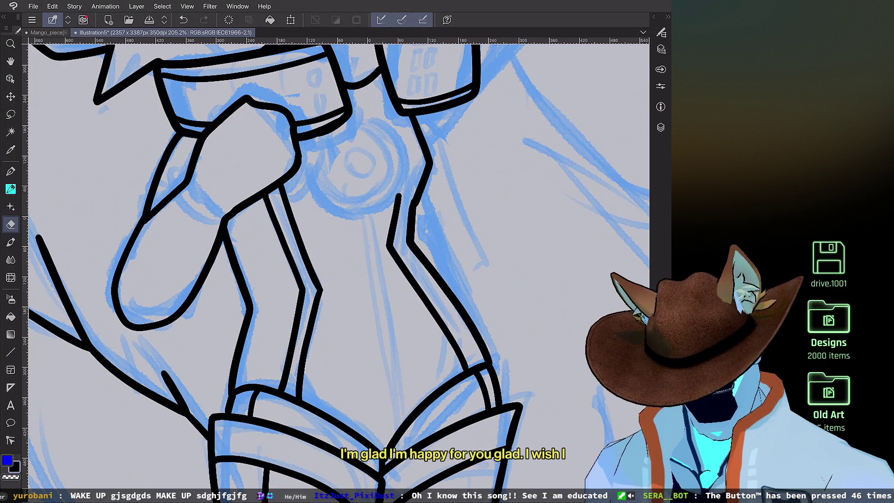
Step: Try inking the round chest ornament's outline, undoing the strokes that don't fit
key(ctrl+z)
key(ctrl+z)
key(ctrl+z)
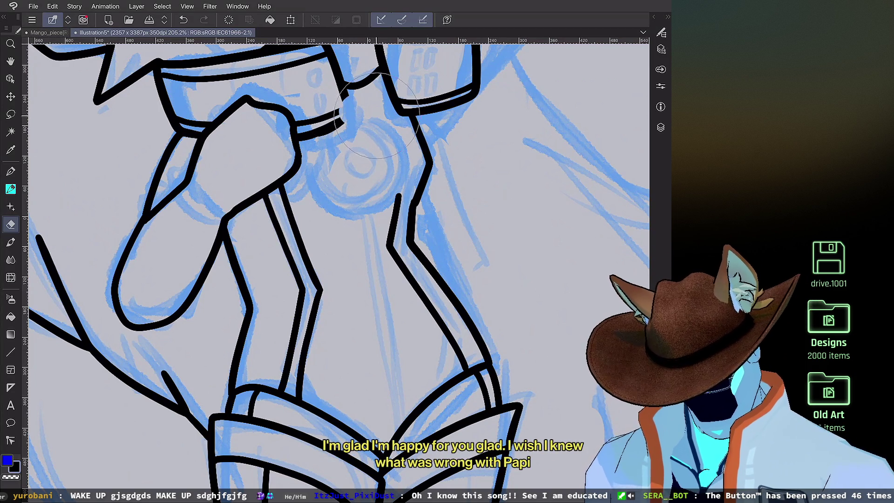
scroll(340, 233, up, 3)
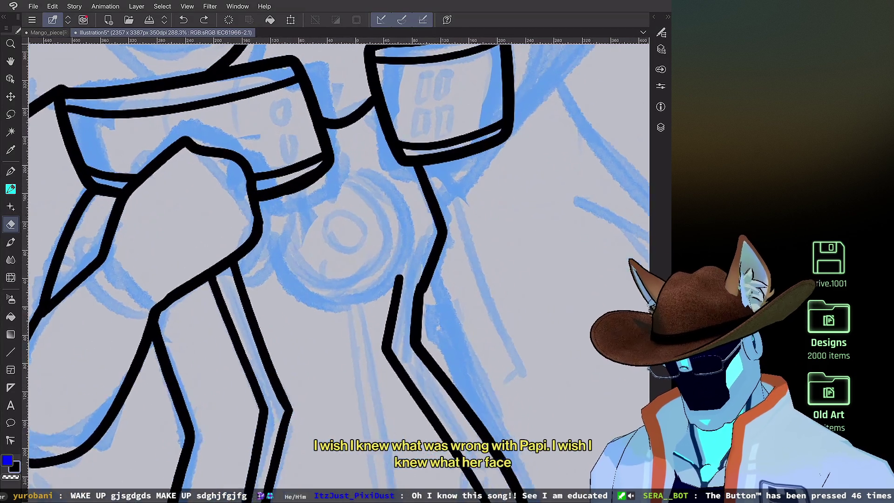
key(p)
mouse_move(281, 204)
mouse_down()
mouse_move(271, 213)
mouse_move(278, 275)
mouse_move(347, 327)
mouse_move(401, 298)
mouse_move(412, 205)
mouse_move(331, 178)
mouse_up()
scroll(336, 270, down, 2)
key(ctrl+z)
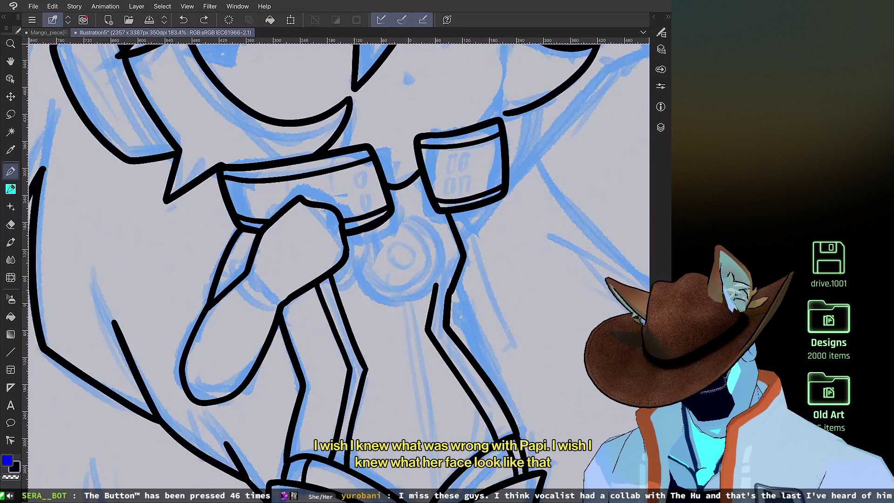
mouse_move(310, 255)
mouse_down()
mouse_move(303, 291)
mouse_move(366, 353)
mouse_move(435, 312)
mouse_move(426, 242)
mouse_move(370, 213)
mouse_move(364, 219)
mouse_up()
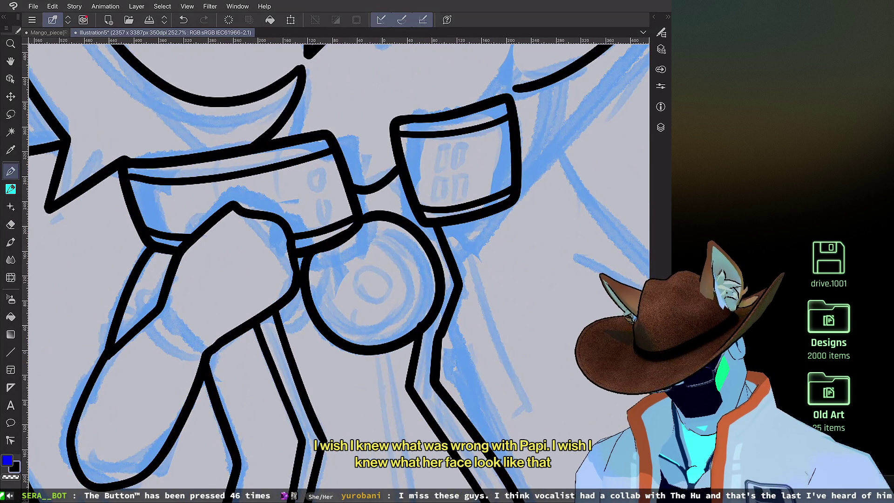
scroll(434, 158, up, 1)
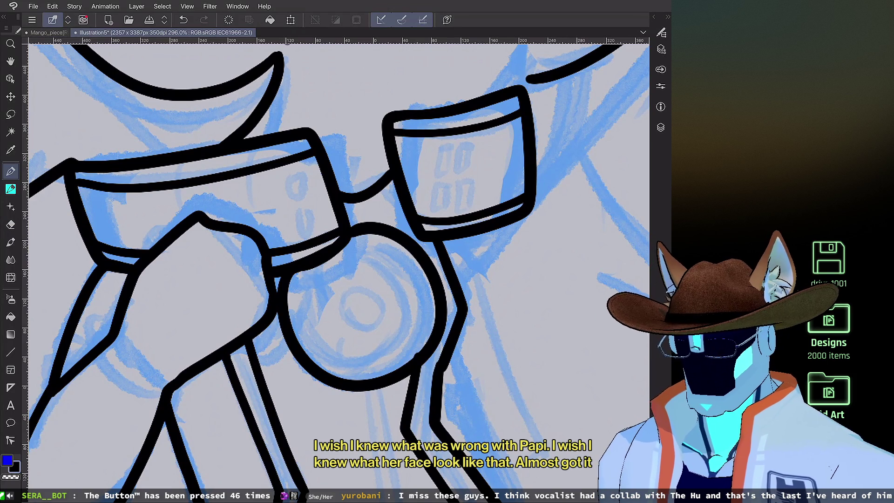
key(ctrl+z)
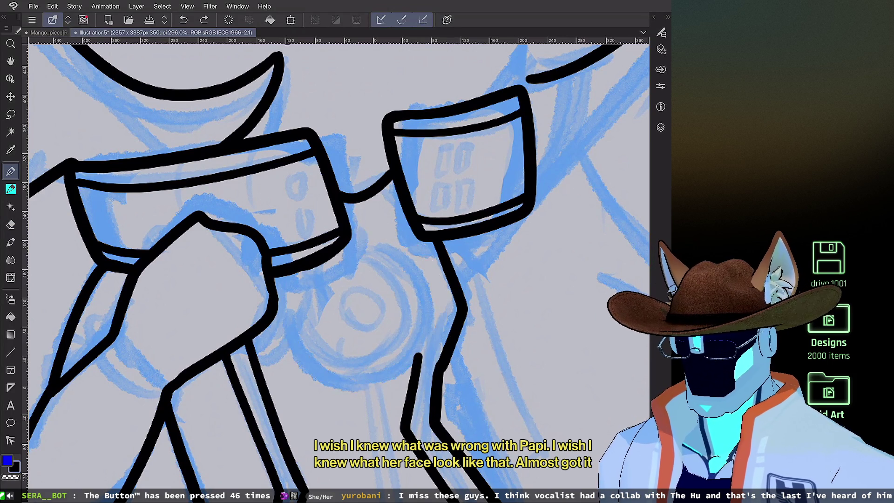
Step: Erase the top of the line below the circle with a resized eraser
key(e)
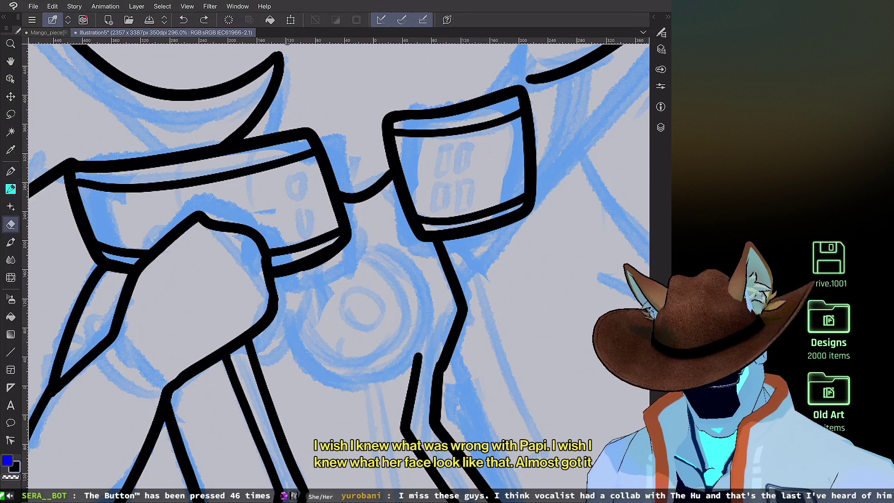
drag(417, 355, 416, 369)
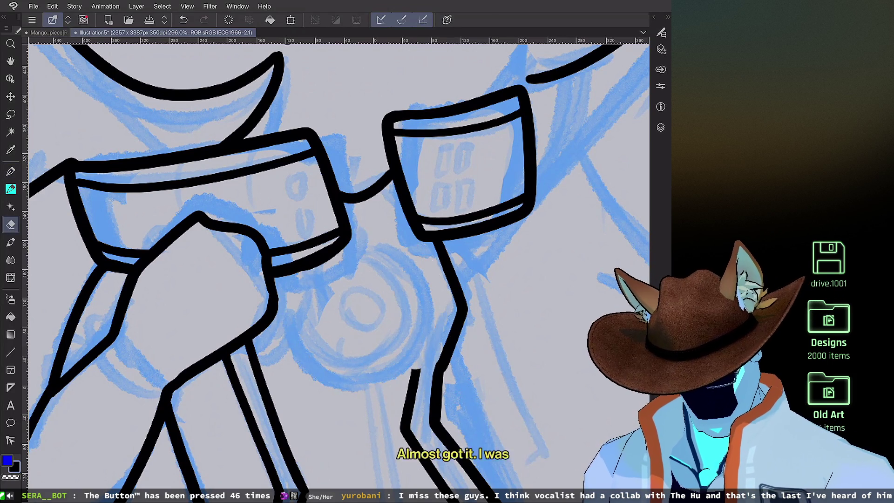
click(661, 49)
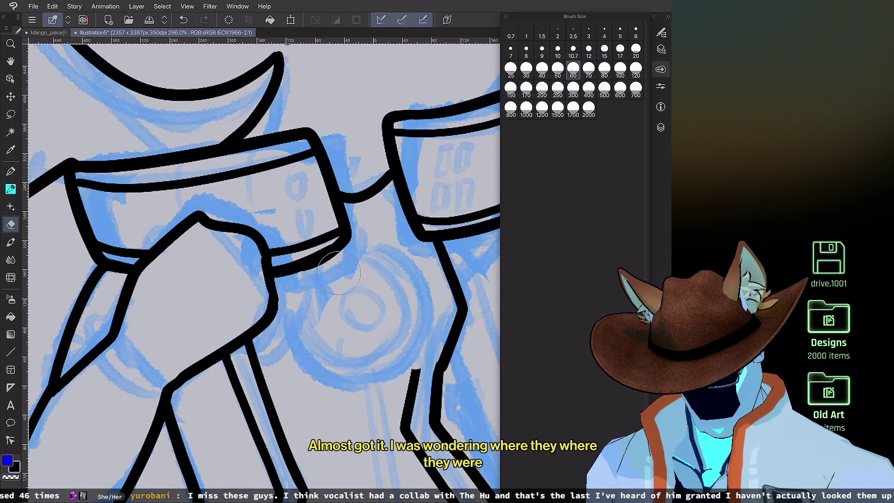
mouse_move(415, 370)
mouse_down()
mouse_move(433, 381)
mouse_move(405, 396)
mouse_up()
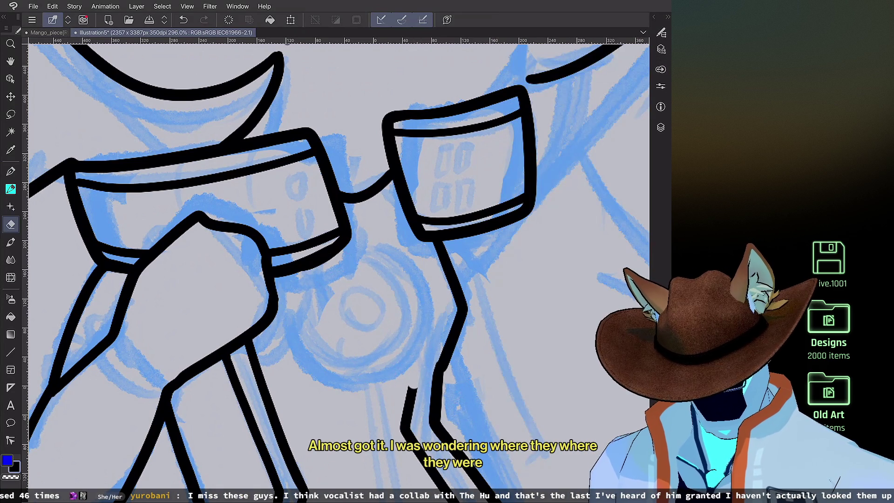
Step: Redraw the chest ornament's curves and join the circle to the line below it
key(p)
mouse_move(291, 275)
mouse_down()
mouse_move(282, 326)
mouse_move(352, 379)
mouse_move(417, 321)
mouse_move(396, 254)
mouse_up()
key(ctrl+z)
mouse_move(352, 229)
mouse_down()
mouse_move(405, 255)
mouse_move(426, 324)
mouse_move(371, 388)
mouse_move(289, 351)
mouse_move(281, 275)
mouse_up()
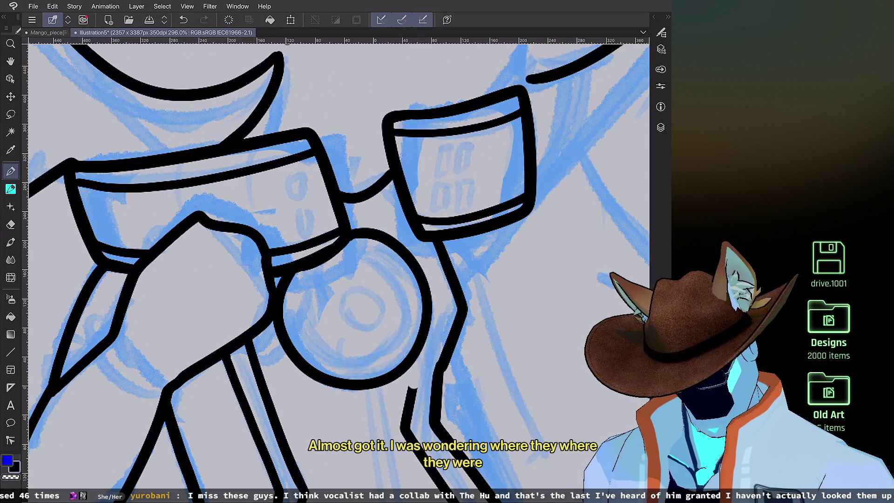
mouse_move(333, 258)
mouse_down()
mouse_move(368, 241)
mouse_move(409, 275)
mouse_up()
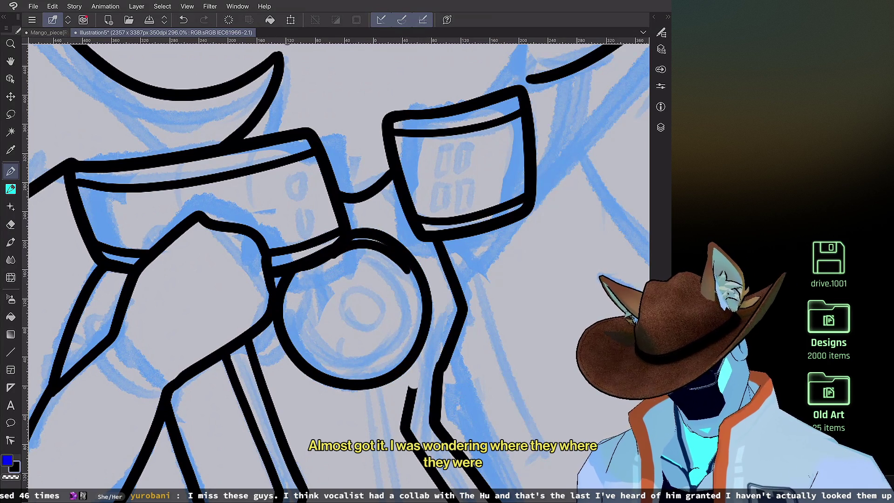
scroll(339, 261, down, 1)
key(ctrl+z)
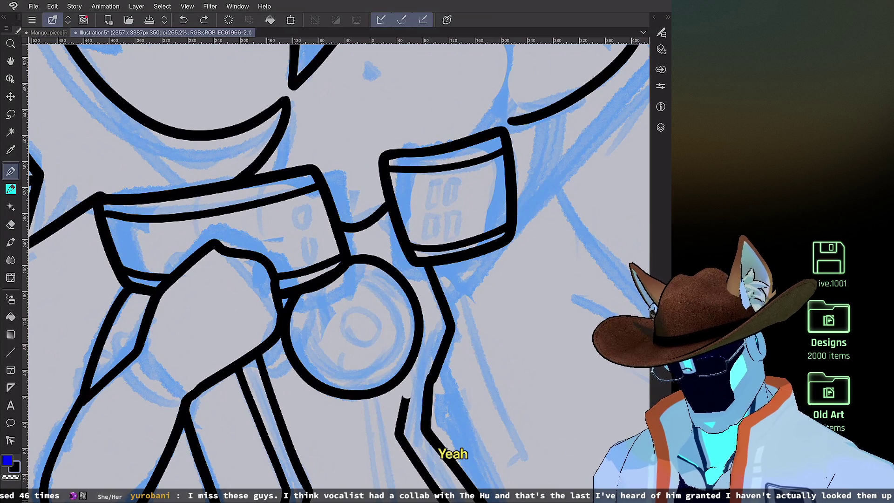
drag(413, 368, 404, 397)
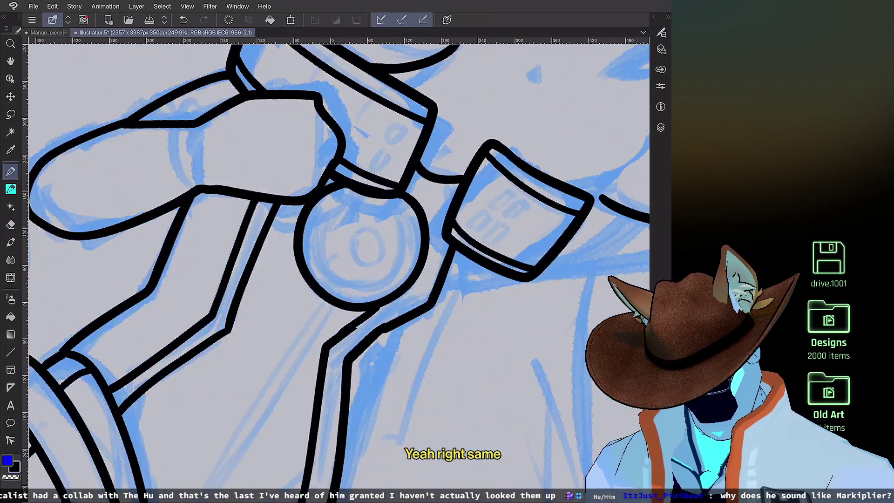
scroll(339, 261, up, 3)
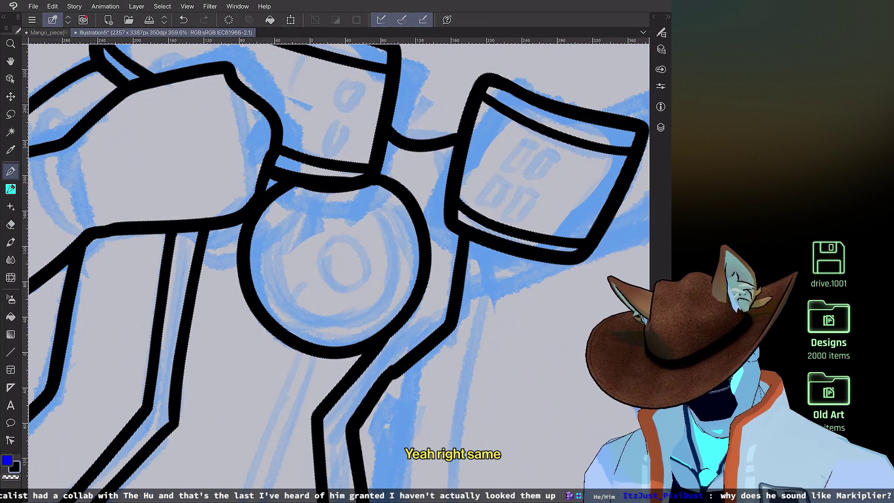
scroll(410, 221, down, 5)
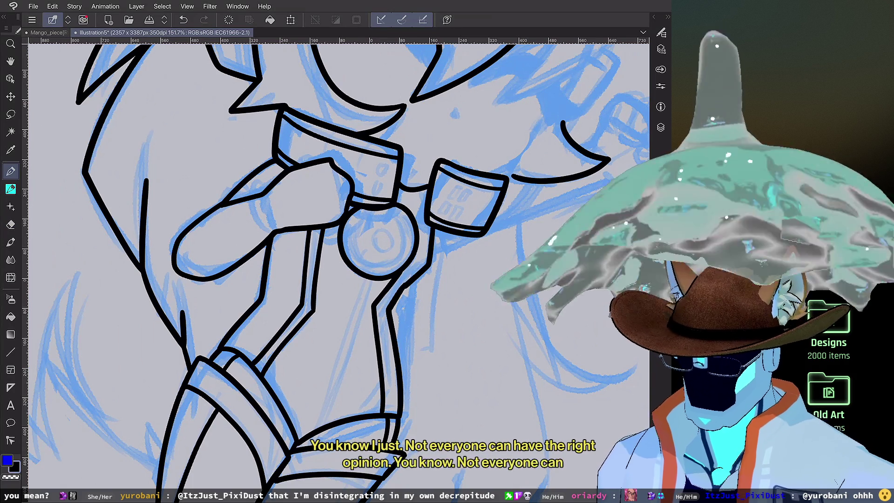
scroll(326, 261, up, 5)
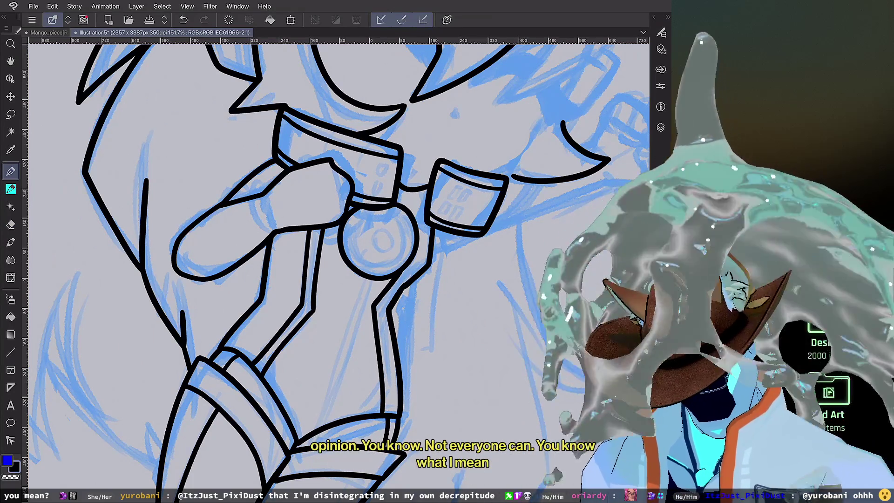
Step: Ink the hair strands and cleanly redraw the long right-hand strand
scroll(326, 261, up, 3)
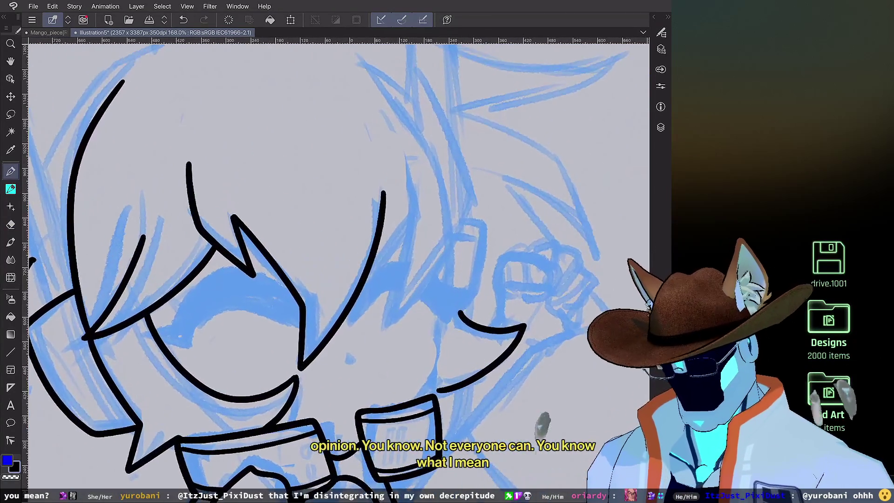
drag(410, 234, 351, 307)
mouse_move(401, 198)
mouse_down()
mouse_move(401, 274)
mouse_move(368, 360)
mouse_up()
mouse_move(434, 124)
mouse_down()
mouse_move(470, 214)
mouse_move(427, 292)
mouse_move(368, 364)
mouse_up()
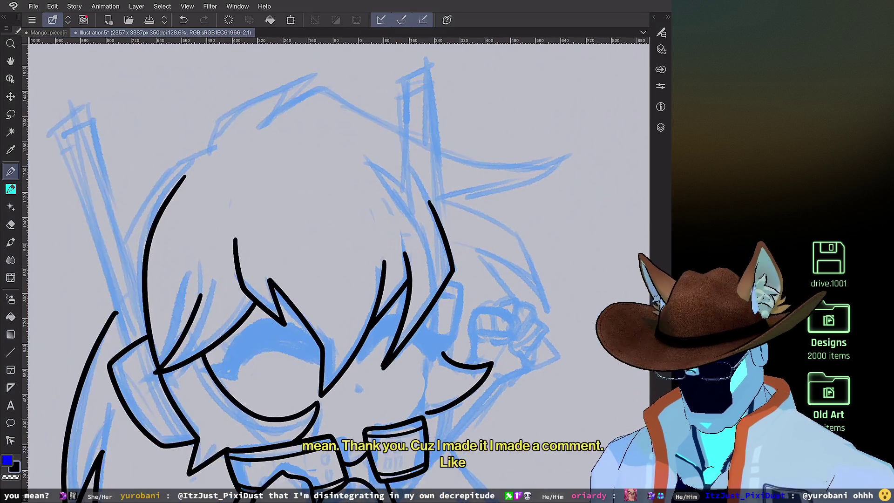
key(ctrl+z)
mouse_move(337, 414)
mouse_down()
mouse_move(442, 300)
mouse_move(417, 230)
mouse_up()
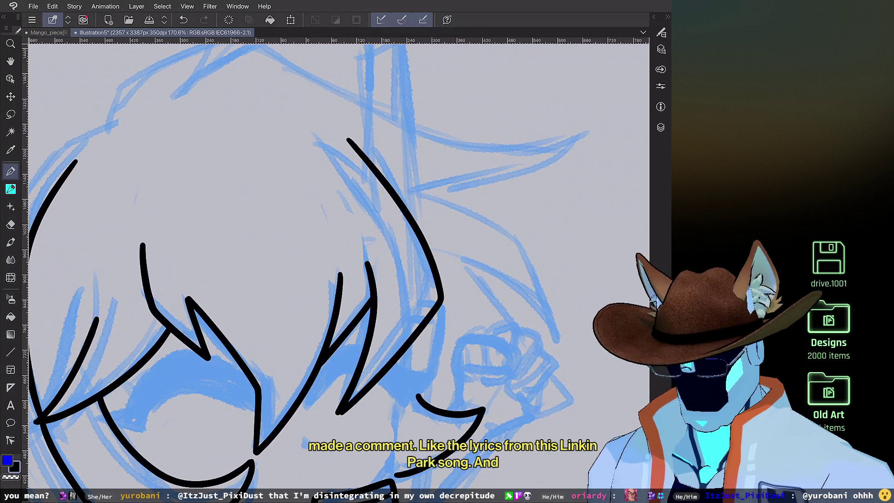
key(ctrl+z)
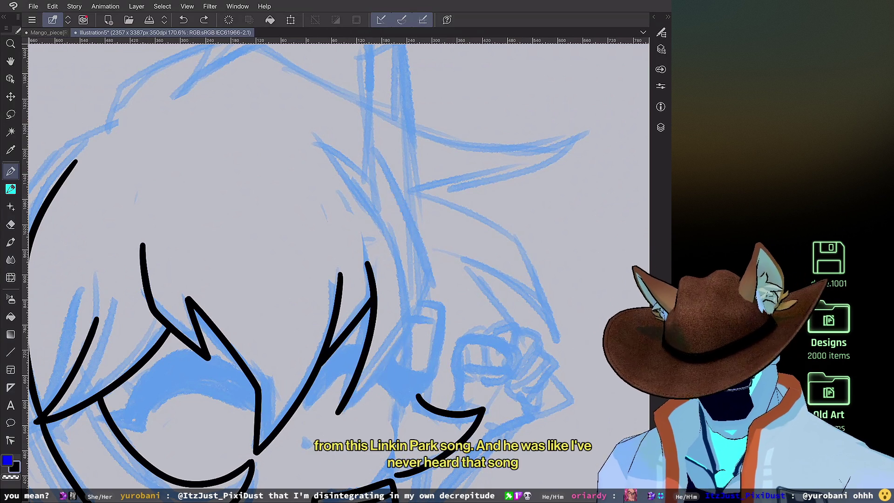
mouse_move(338, 413)
mouse_down()
mouse_move(445, 291)
mouse_move(347, 149)
mouse_up()
Step: Ink a pointed tuft on top of the chibi's hair
scroll(339, 270, down, 6)
scroll(339, 270, up, 2)
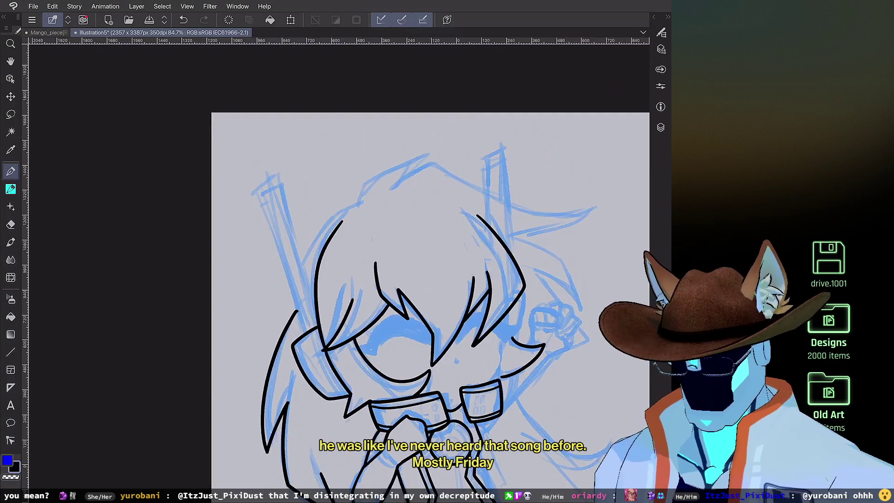
scroll(443, 182, up, 3)
mouse_move(304, 221)
mouse_down()
mouse_move(308, 203)
mouse_move(344, 172)
mouse_move(409, 137)
mouse_move(380, 172)
mouse_up()
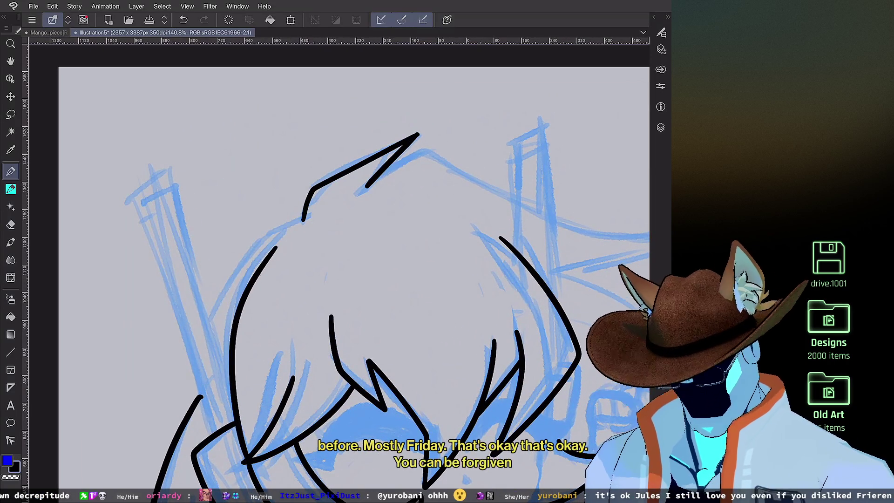
scroll(410, 177, down, 2)
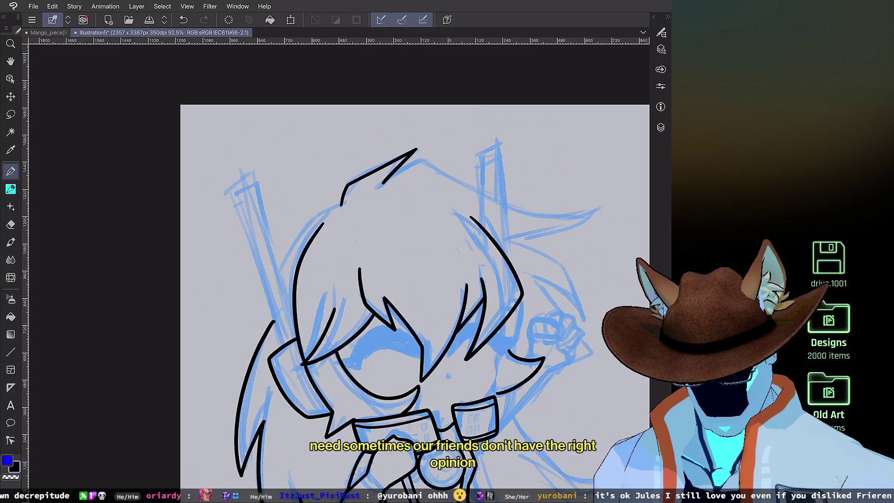
scroll(340, 270, up, 5)
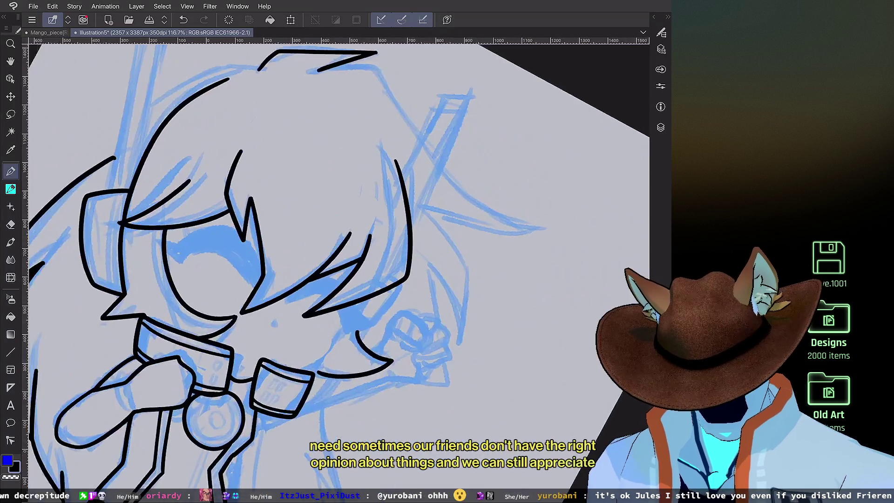
Step: Ink the raised fist's thumb outline, redrawing its bottom edge to close it
scroll(326, 270, up, 2)
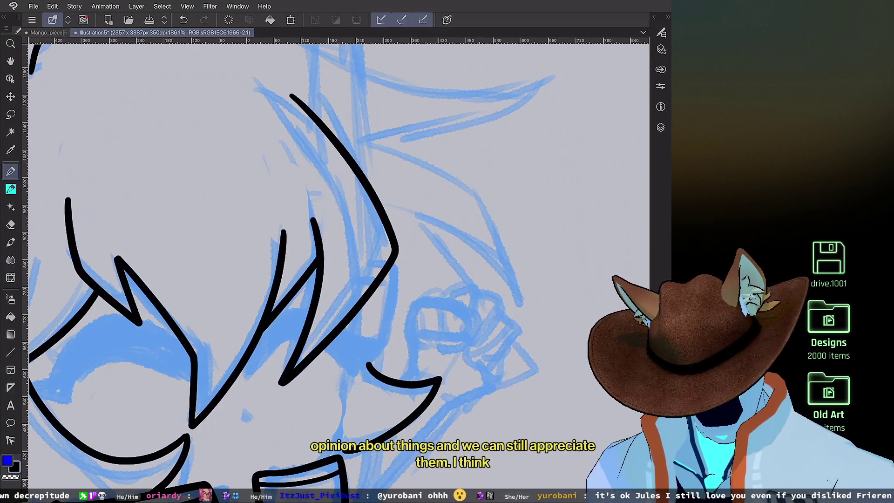
mouse_move(417, 301)
mouse_down()
mouse_move(444, 298)
mouse_move(474, 326)
mouse_up()
mouse_move(417, 299)
mouse_down()
mouse_move(406, 317)
mouse_move(410, 337)
mouse_move(473, 330)
mouse_up()
scroll(326, 270, up, 2)
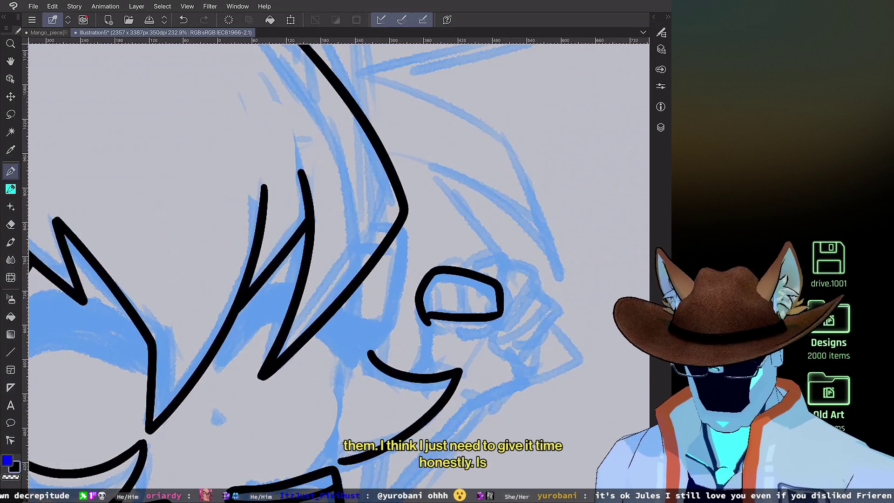
key(ctrl+z)
scroll(326, 270, up, 1)
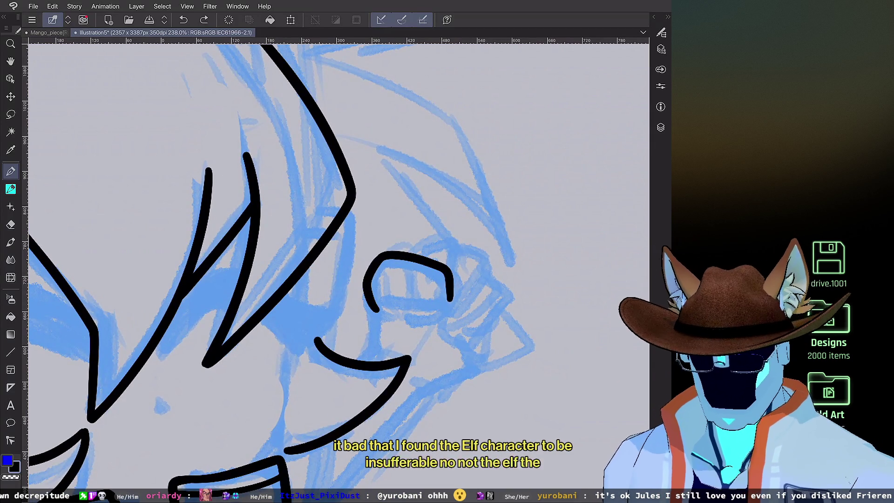
mouse_move(375, 307)
mouse_down()
mouse_move(421, 315)
mouse_move(452, 300)
mouse_up()
Step: Add three curled fingers, the arm line down to the jaw, and a tick under the fist
mouse_move(440, 263)
mouse_down()
mouse_move(460, 243)
mouse_move(487, 275)
mouse_move(459, 321)
mouse_move(440, 314)
mouse_up()
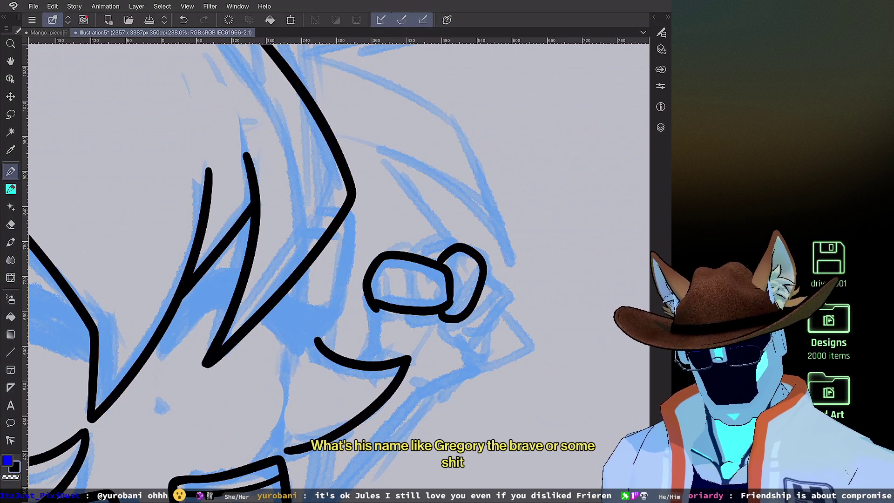
mouse_move(486, 269)
mouse_down()
mouse_move(502, 312)
mouse_move(472, 340)
mouse_move(456, 323)
mouse_up()
mouse_move(506, 299)
mouse_down()
mouse_move(518, 324)
mouse_move(500, 358)
mouse_move(470, 361)
mouse_move(465, 345)
mouse_up()
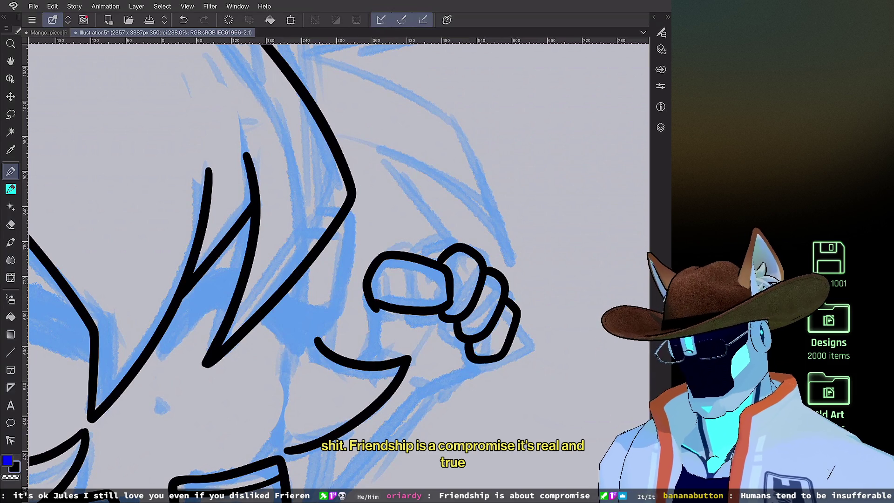
scroll(326, 270, up, 3)
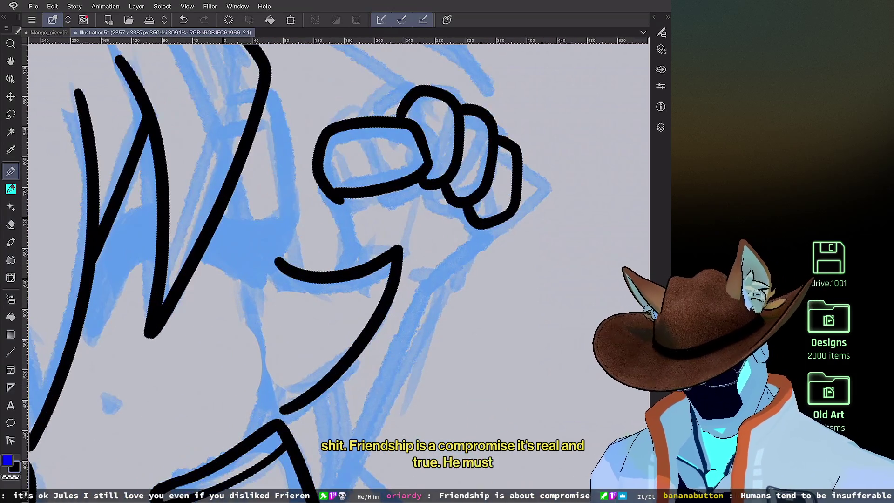
drag(339, 201, 355, 254)
drag(487, 228, 421, 298)
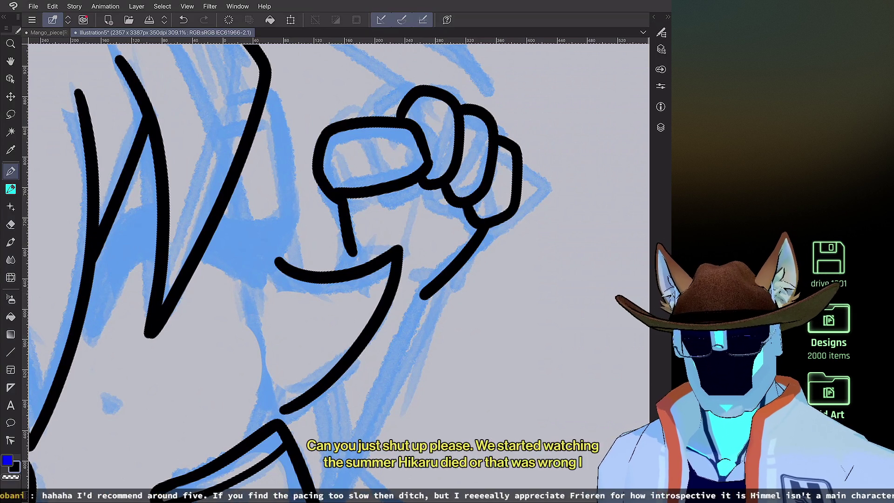
key(e)
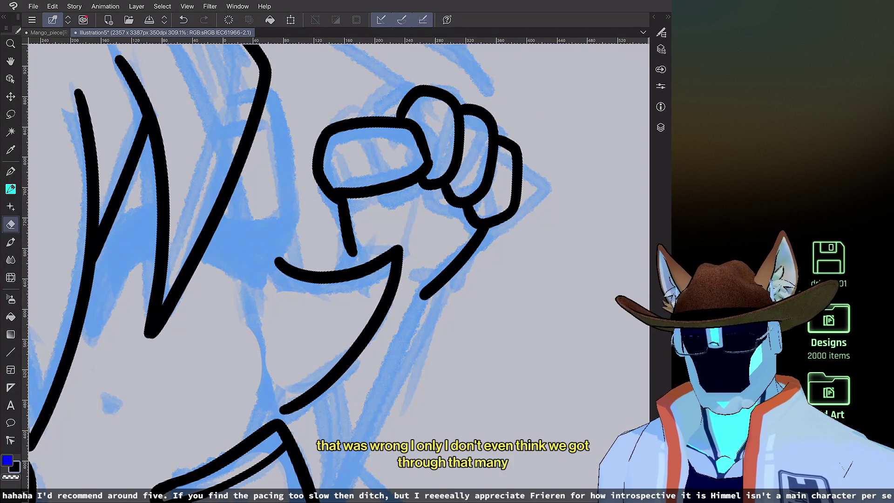
key(p)
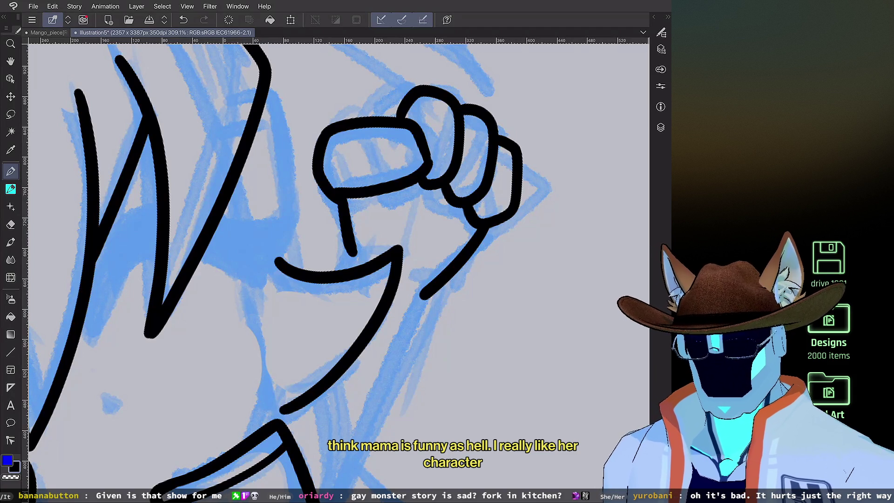
scroll(326, 270, down, 6)
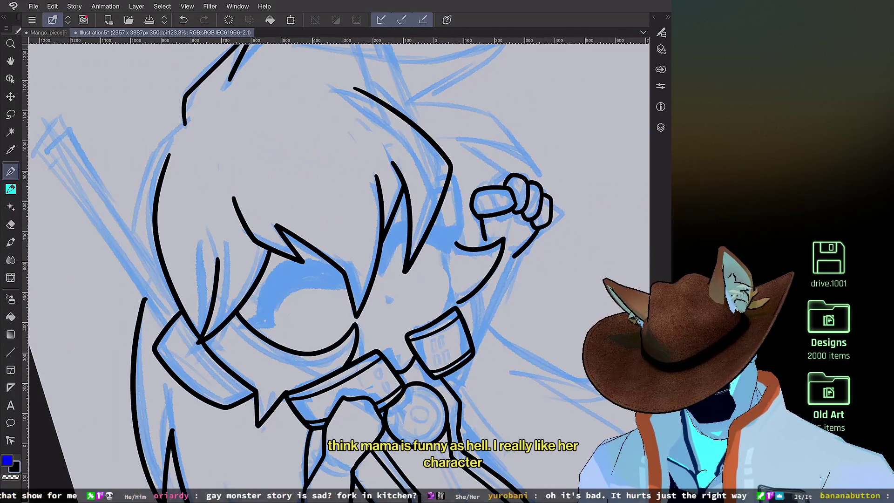
Step: Ink the hair spike's top outline and underside, mirror the view, and extend the line down from its hook
scroll(326, 270, up, 3)
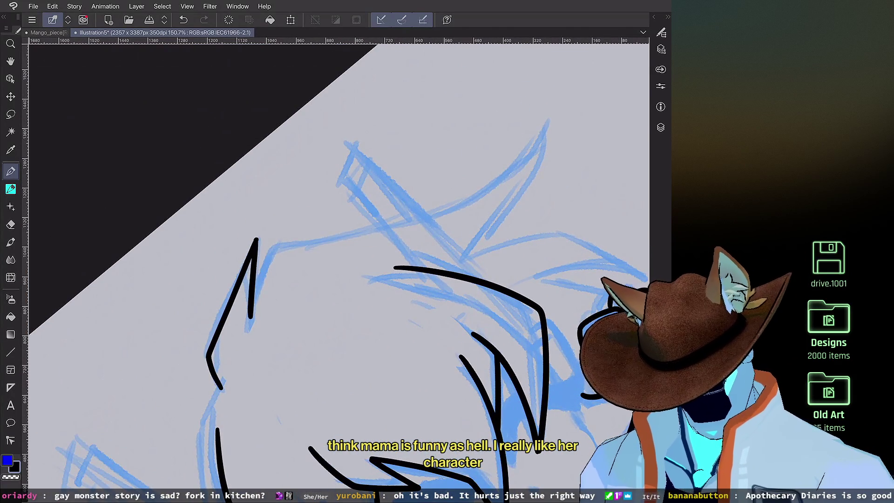
mouse_move(251, 318)
mouse_down()
mouse_move(279, 251)
mouse_move(337, 243)
mouse_move(482, 193)
mouse_move(548, 124)
mouse_up()
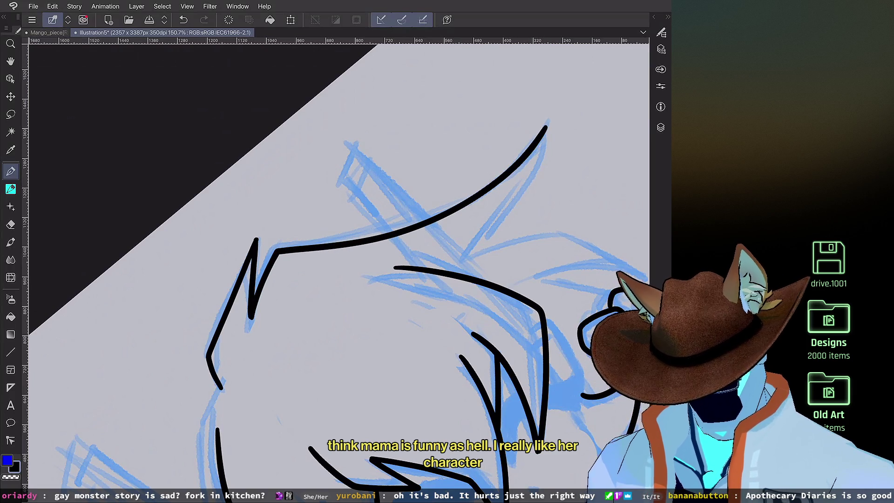
scroll(326, 270, up, 1)
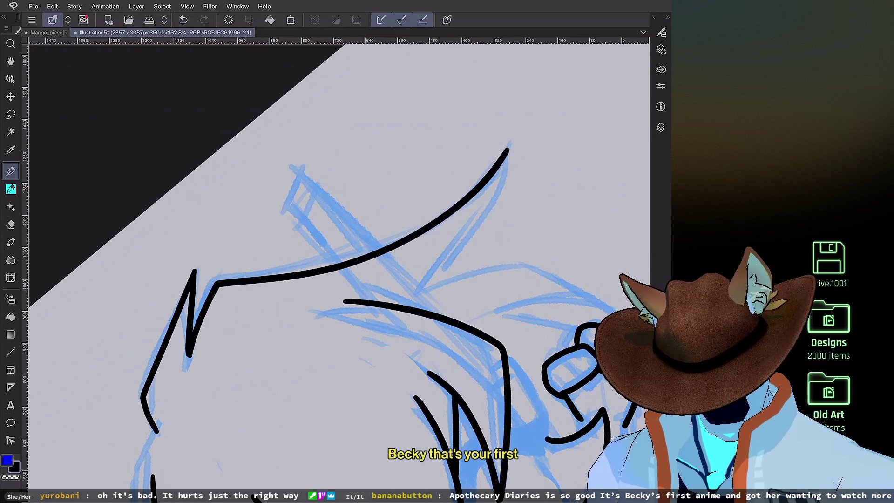
mouse_move(509, 150)
mouse_down()
mouse_move(480, 247)
mouse_move(456, 277)
mouse_up()
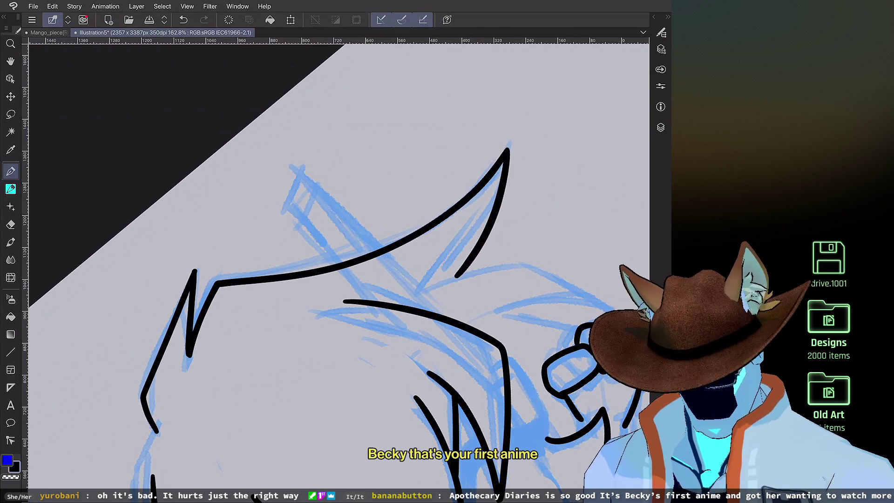
key(h)
scroll(340, 271, up, 3)
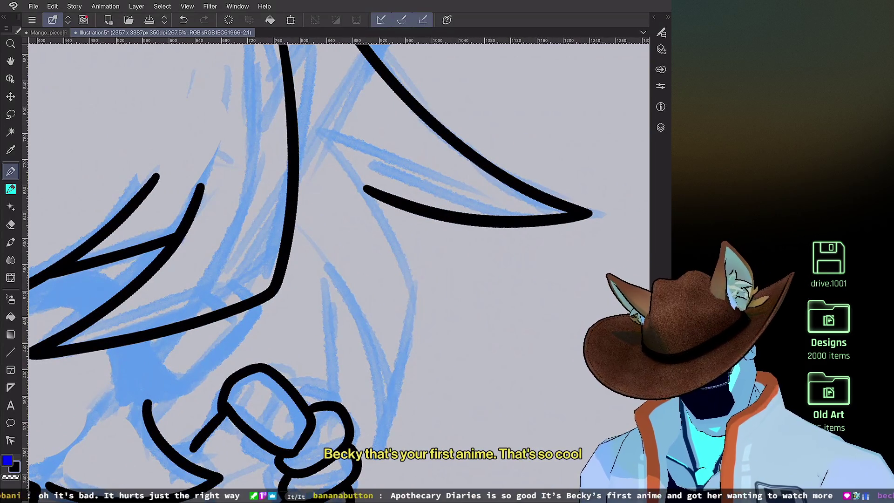
mouse_move(375, 205)
mouse_down()
mouse_move(412, 287)
mouse_move(371, 447)
mouse_move(350, 325)
mouse_move(325, 280)
mouse_move(330, 396)
mouse_up()
scroll(326, 270, down, 5)
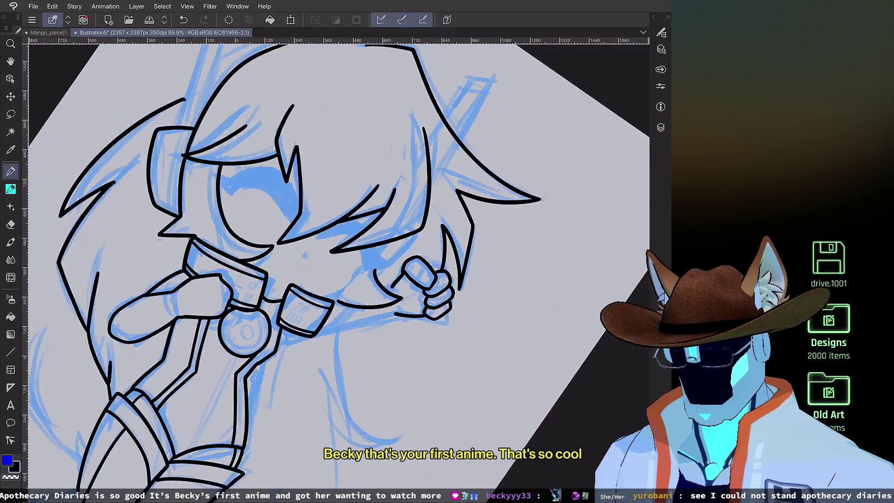
Step: Ink the leg outline down to the pointed shoe tip and redraw its short inner stroke
scroll(326, 270, down, 5)
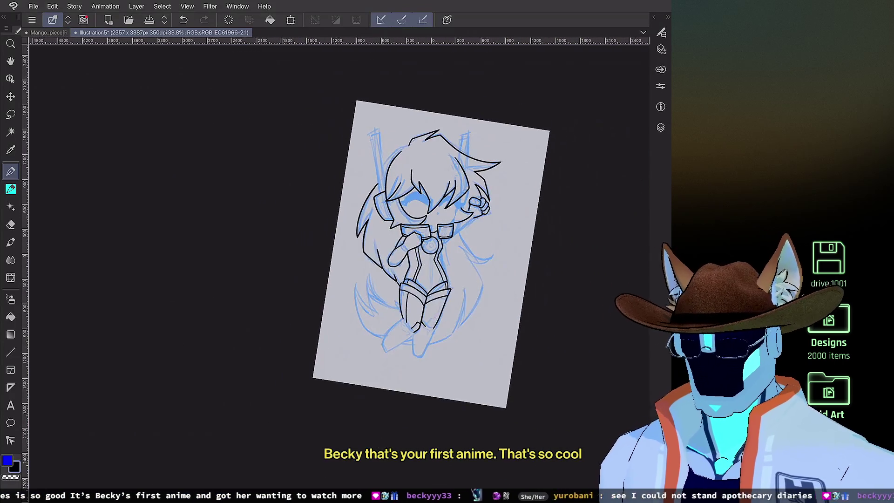
scroll(410, 279, up, 5)
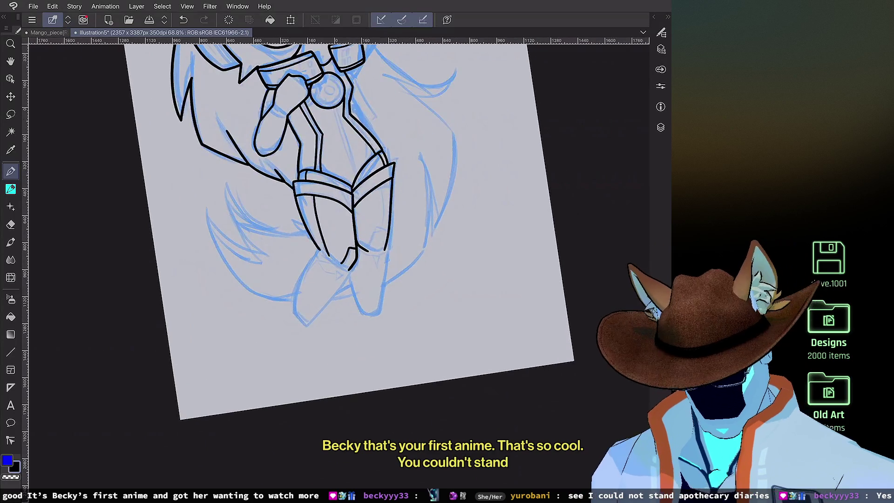
scroll(380, 263, up, 4)
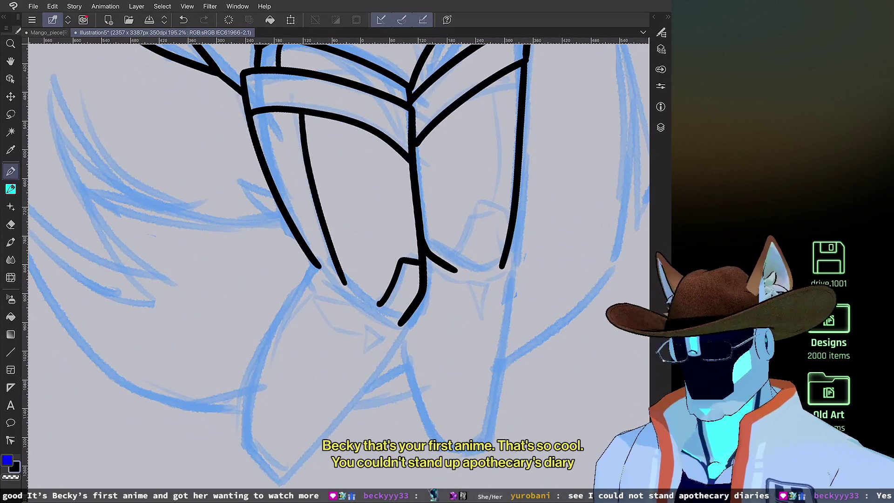
drag(342, 282, 405, 326)
scroll(415, 266, up, 2)
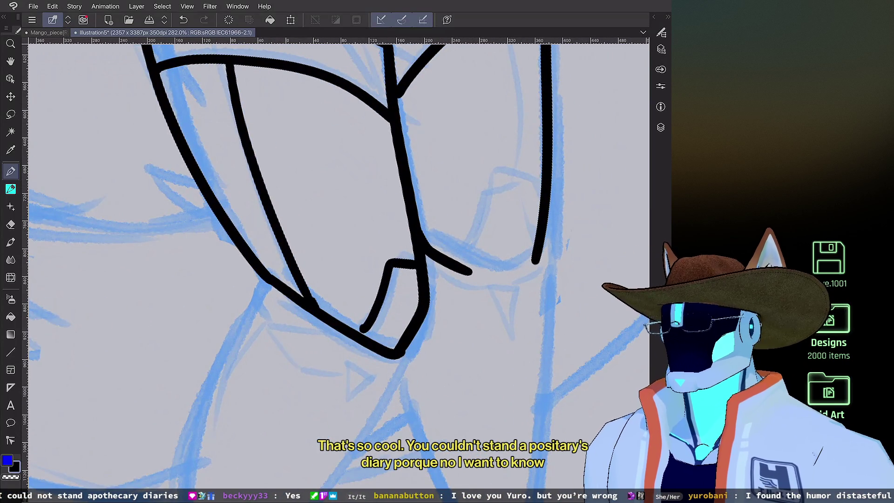
scroll(414, 266, up, 1)
scroll(326, 232, down, 2)
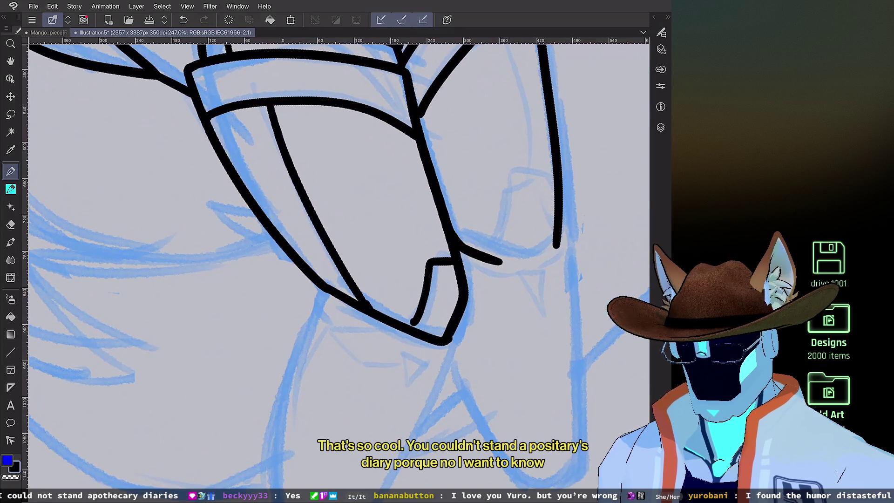
scroll(326, 233, up, 2)
key(ctrl+z)
drag(346, 317, 355, 325)
scroll(420, 233, down, 1)
scroll(419, 233, down, 1)
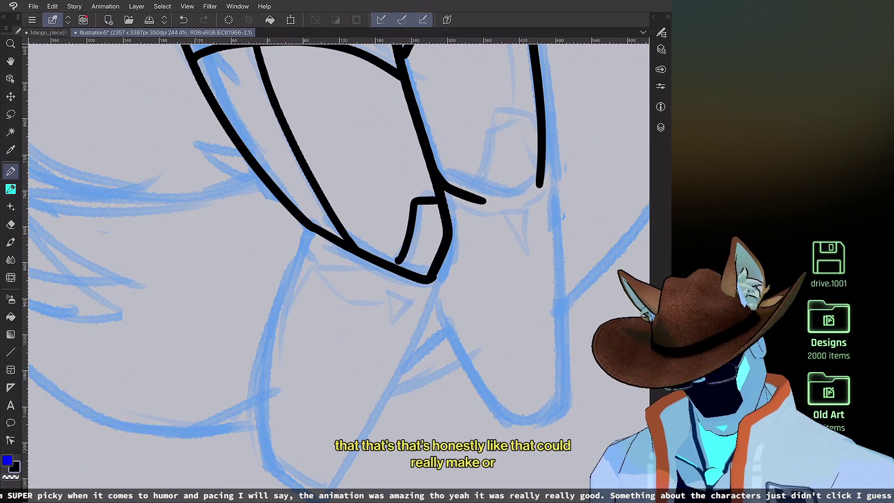
Step: Trim the lower end of the short inner fold line with the eraser
key(e)
drag(404, 248, 406, 255)
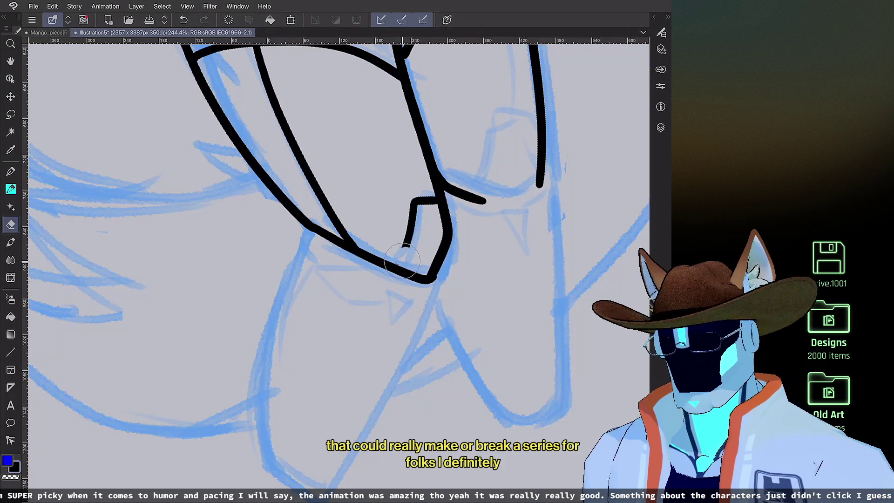
key(p)
key(ctrl+z)
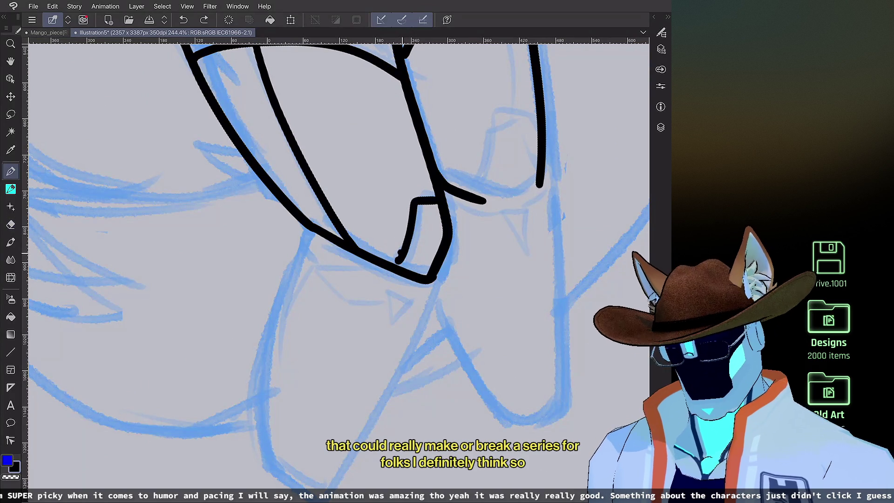
key(e)
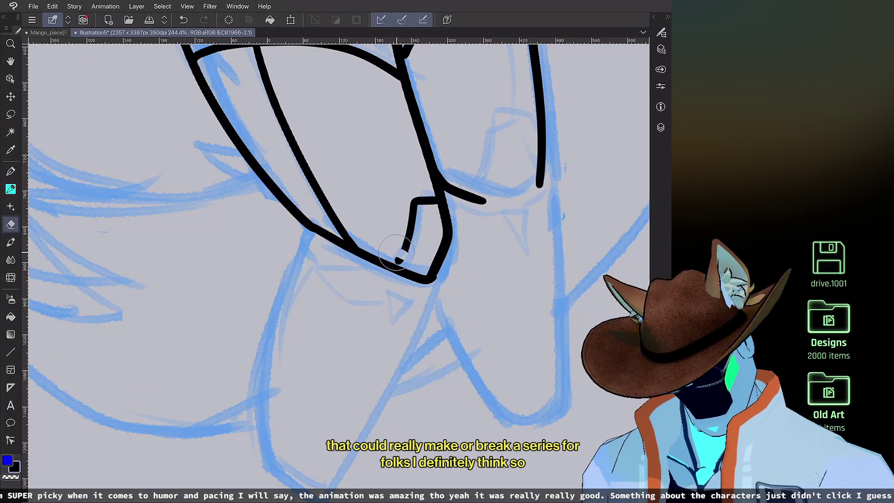
mouse_move(399, 254)
mouse_down()
mouse_move(407, 272)
mouse_move(400, 261)
mouse_up()
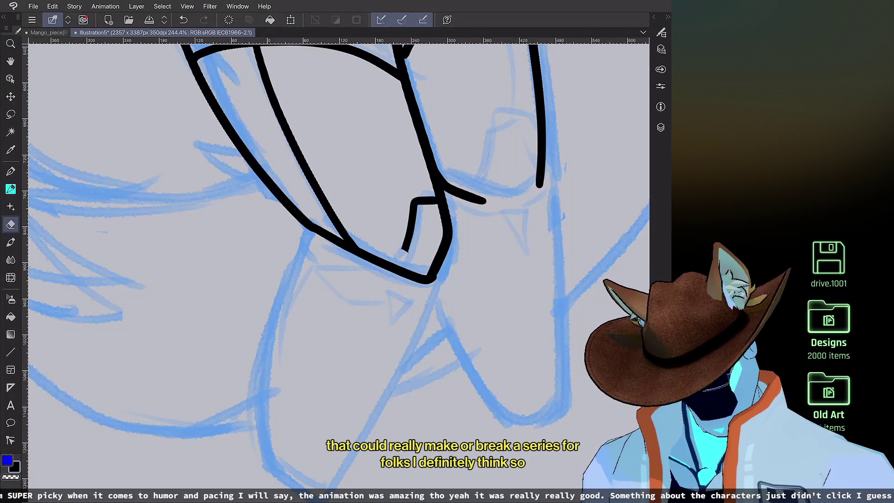
Step: Join the inner fold line to the bottom outline
scroll(509, 211, up, 1)
scroll(512, 242, up, 3)
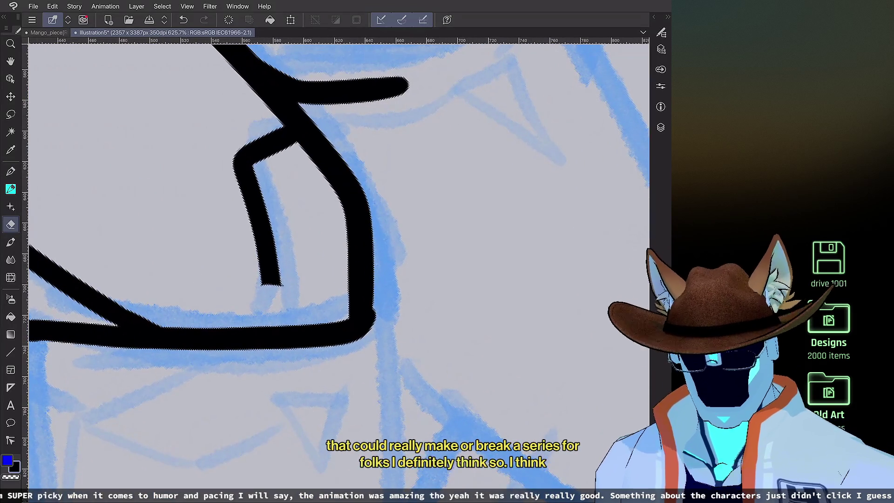
key(p)
drag(268, 259, 273, 326)
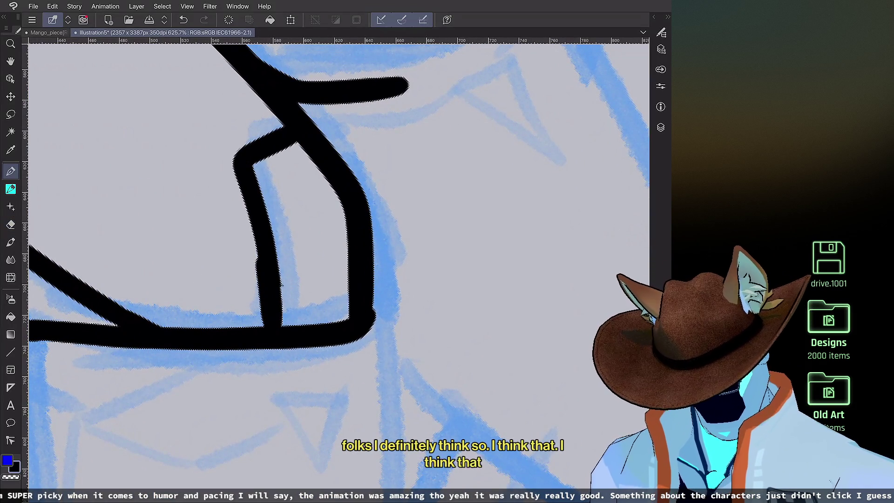
scroll(339, 270, up, 1)
key(ctrl+z)
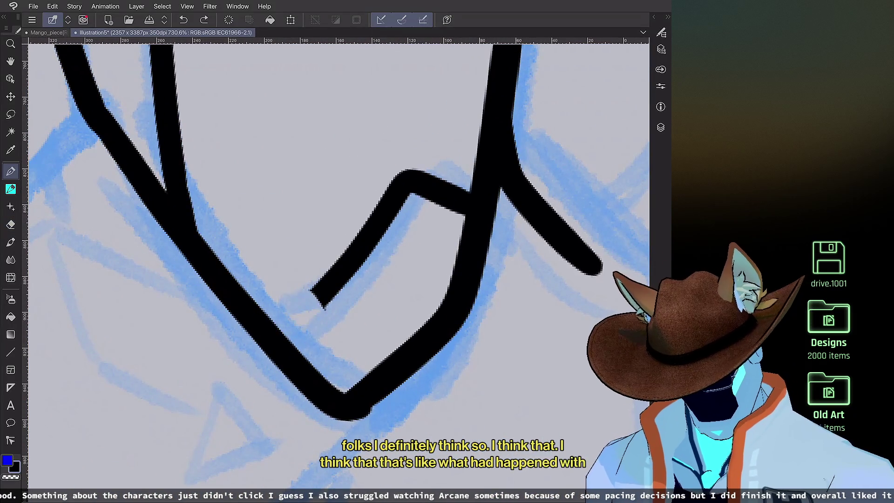
scroll(410, 116, up, 1)
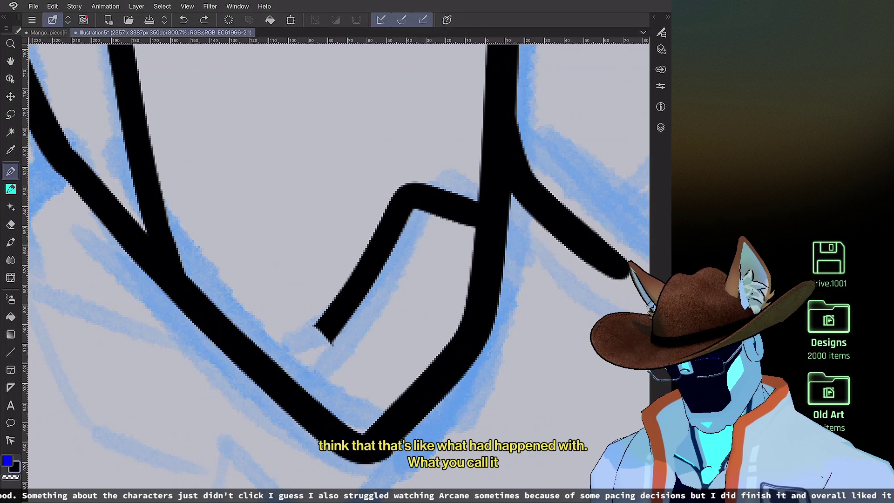
drag(283, 371, 352, 296)
Step: Draw a long outline running down-left from the V junction
scroll(517, 196, down, 5)
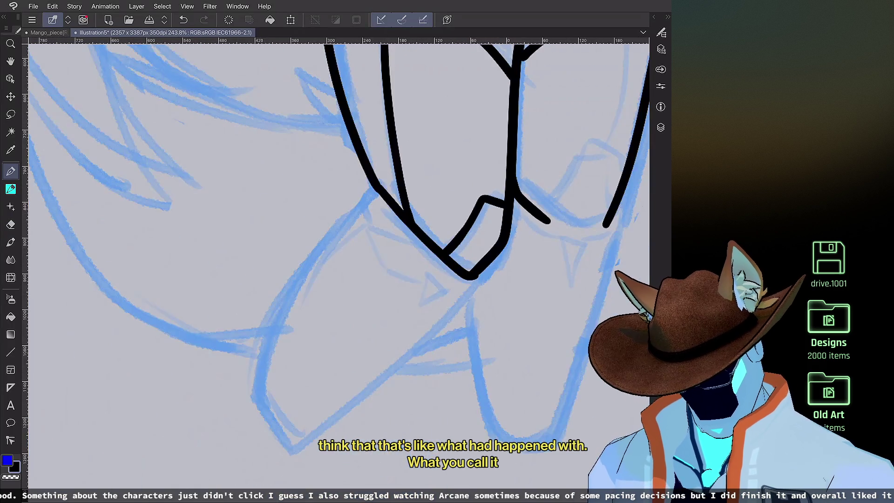
scroll(345, 443, up, 1)
mouse_move(380, 154)
mouse_down()
mouse_move(265, 332)
mouse_move(248, 404)
mouse_move(286, 454)
mouse_move(426, 335)
mouse_move(507, 245)
mouse_up()
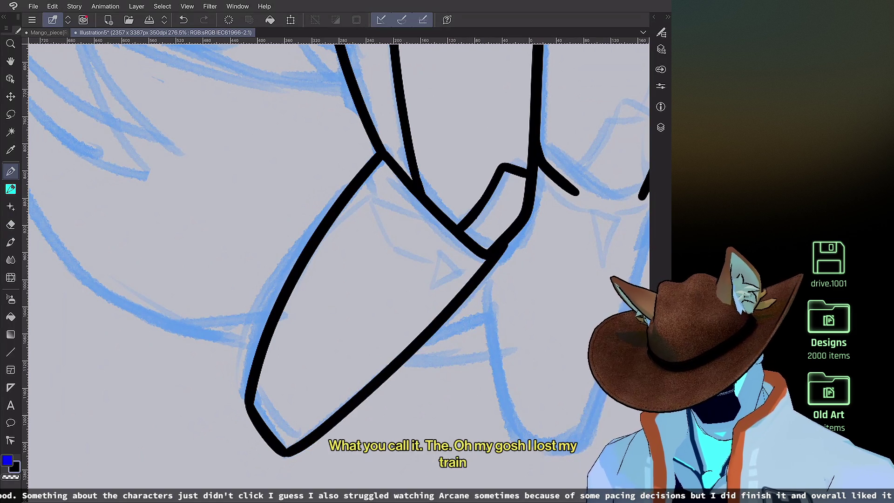
Step: Redraw the outline from the bottom tip up-right and join the two line ends with a curve
key(ctrl+z)
drag(287, 454, 493, 255)
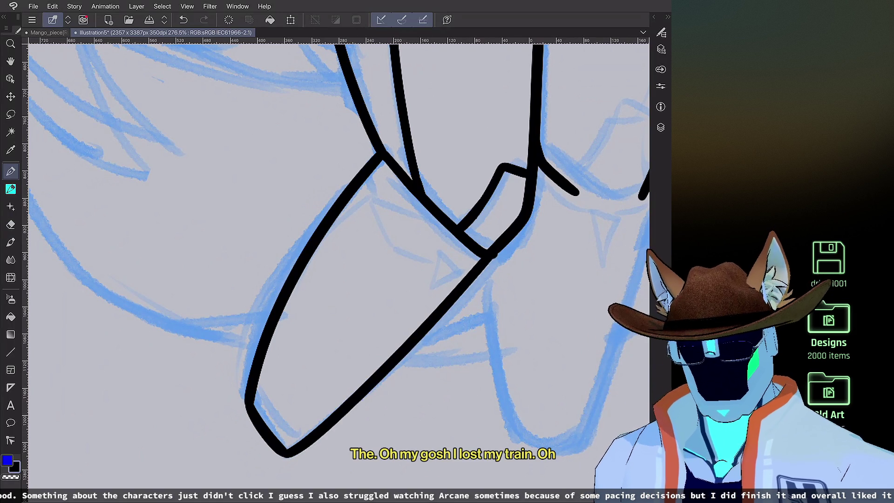
scroll(335, 261, down, 5)
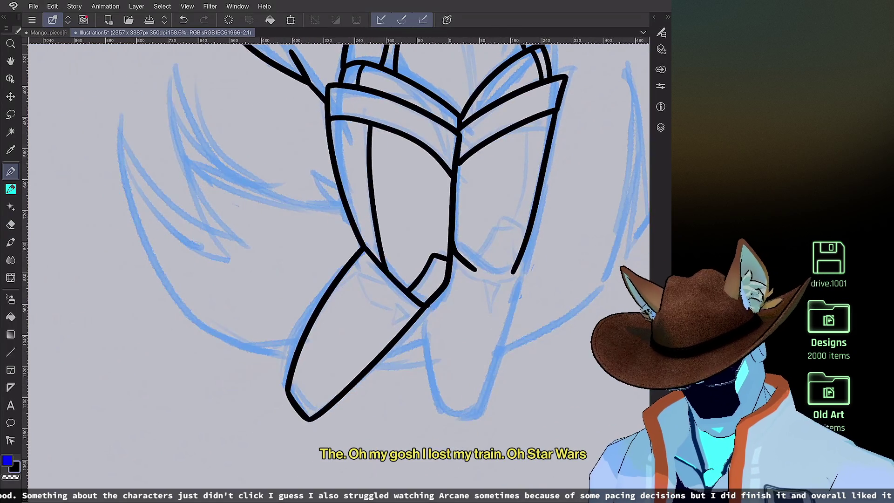
scroll(433, 291, up, 2)
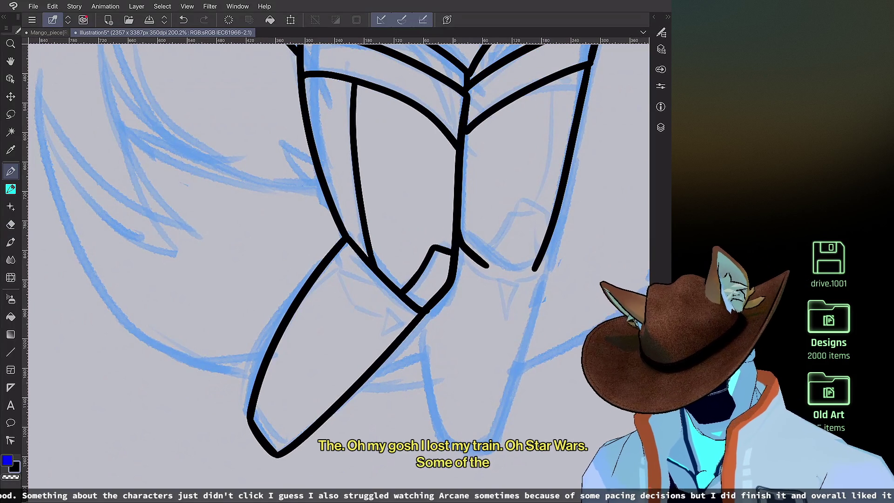
drag(486, 266, 533, 269)
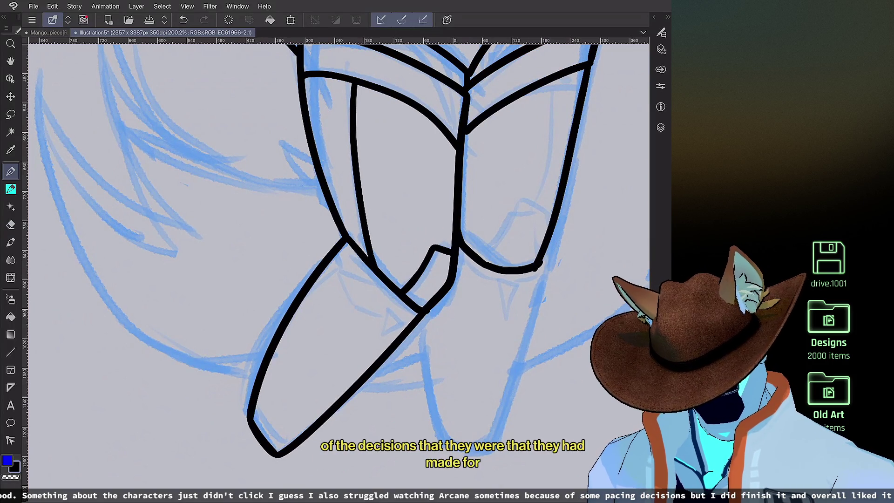
scroll(536, 268, up, 2)
key(ctrl+z)
mouse_move(375, 316)
mouse_down()
mouse_move(396, 328)
mouse_move(453, 319)
mouse_up()
Step: Outline the second shoe shape, then add thinner inner contour lines inside both shapes
scroll(520, 146, down, 3)
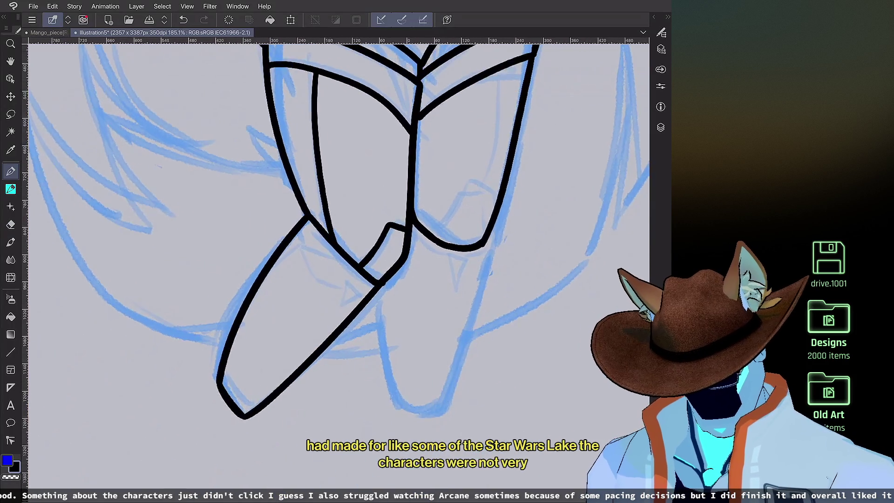
scroll(452, 252, up, 1)
mouse_move(368, 290)
mouse_down()
mouse_move(384, 426)
mouse_move(425, 439)
mouse_move(448, 412)
mouse_move(494, 277)
mouse_move(501, 223)
mouse_up()
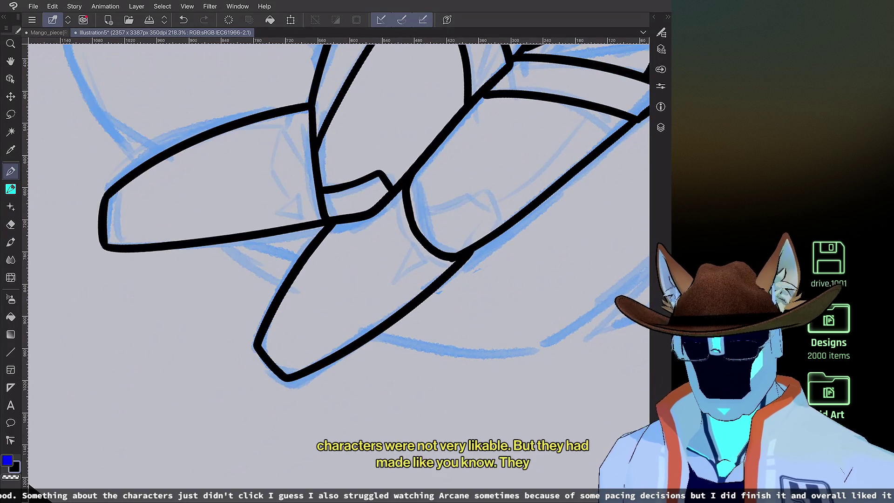
scroll(339, 256, down, 2)
click(660, 49)
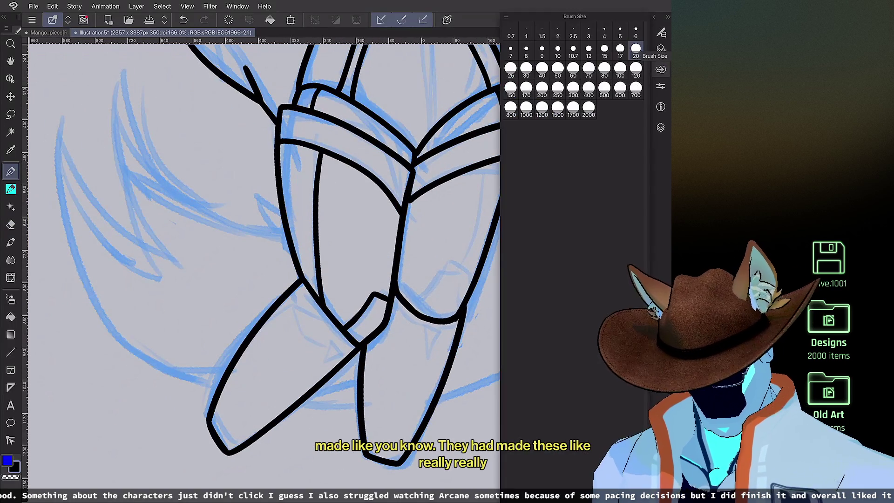
scroll(339, 273, up, 2)
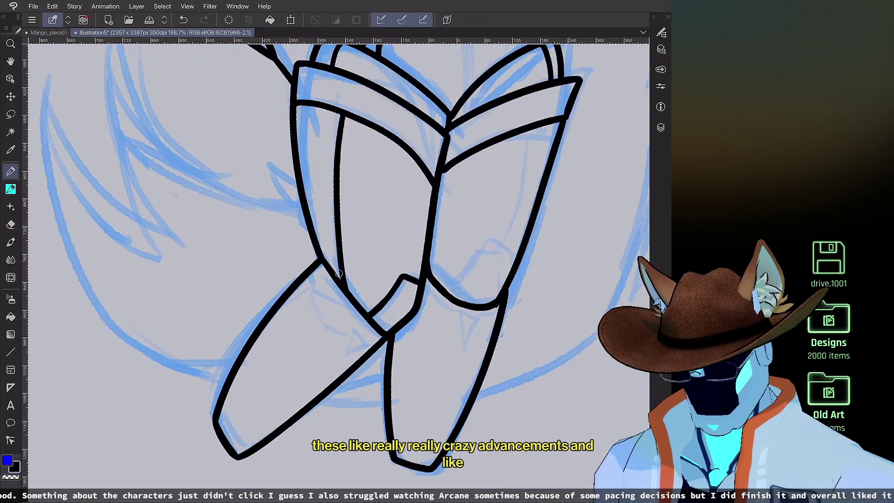
mouse_move(225, 433)
mouse_down()
mouse_move(274, 356)
mouse_move(362, 278)
mouse_up()
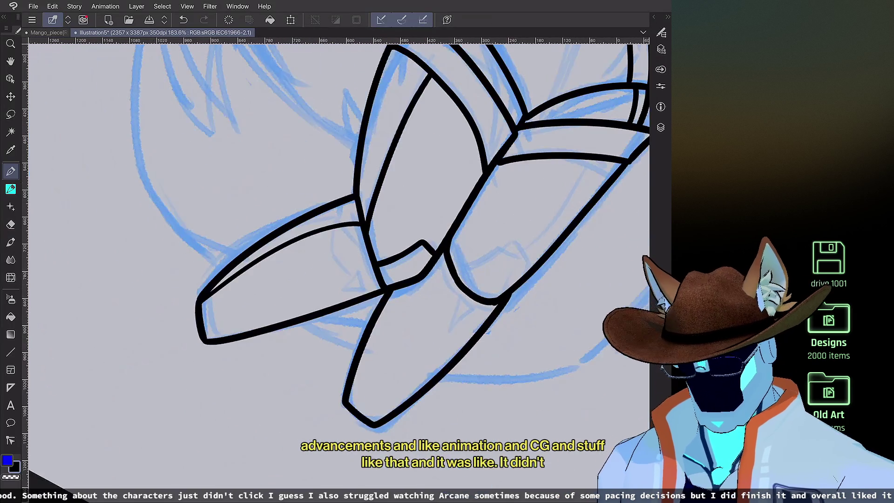
drag(319, 436, 397, 290)
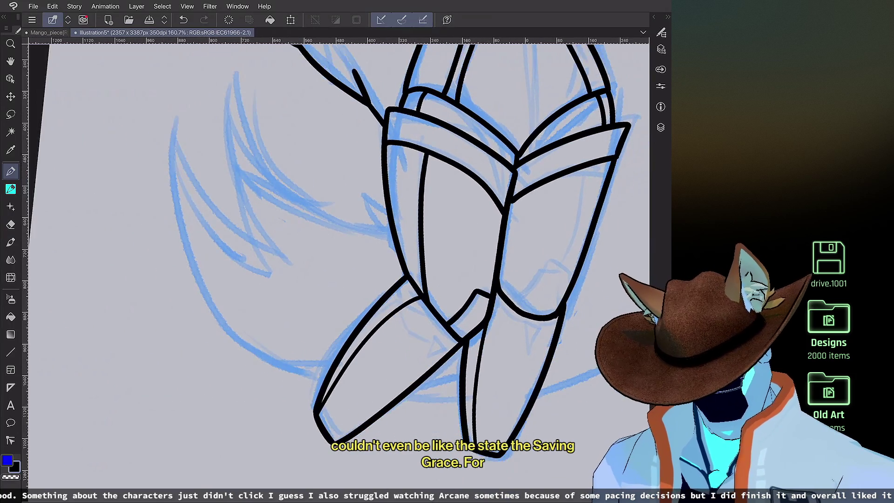
Step: Draw two small triangle markings between the shoes
mouse_move(416, 347)
mouse_down()
mouse_move(401, 362)
mouse_move(405, 335)
mouse_up()
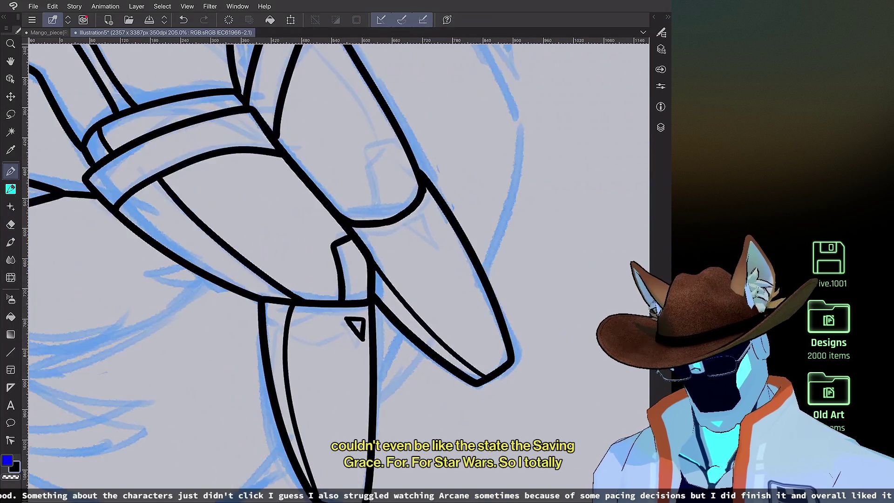
key(ctrl+z)
key(ctrl+z)
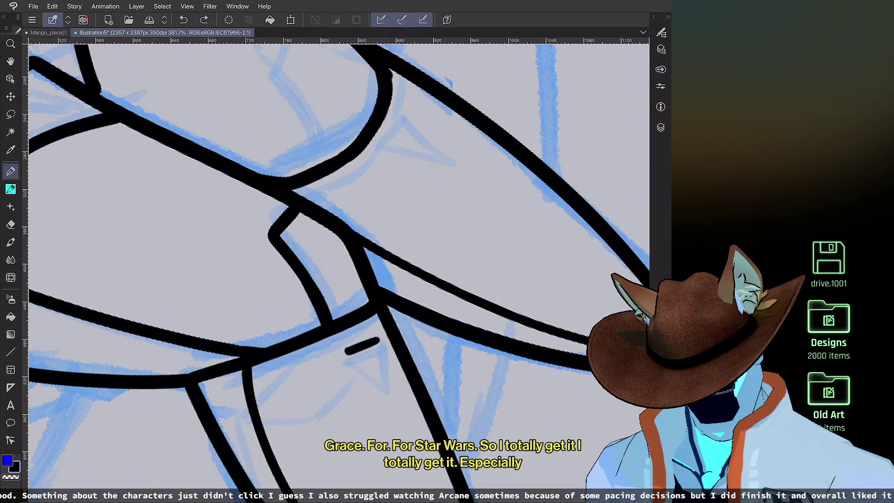
click(352, 352)
mouse_move(352, 352)
mouse_down()
mouse_move(387, 327)
mouse_move(385, 373)
mouse_move(386, 333)
mouse_up()
key(ctrl+z)
scroll(335, 265, up, 2)
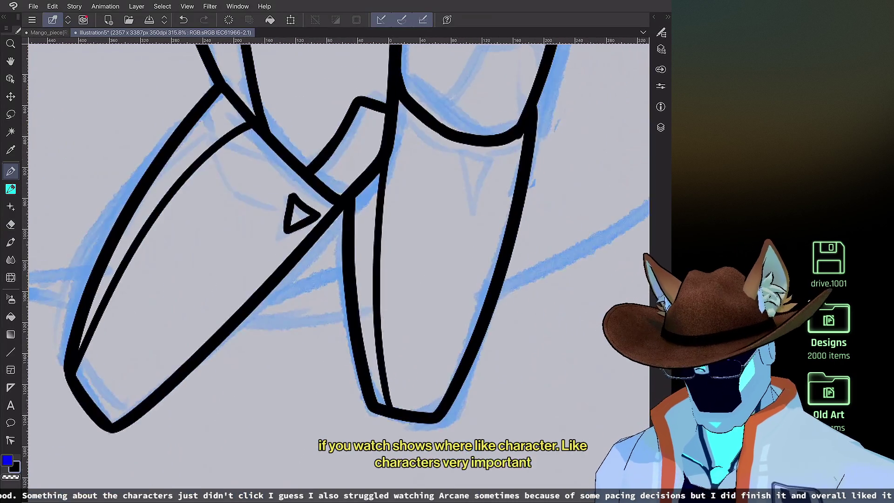
drag(425, 242, 481, 230)
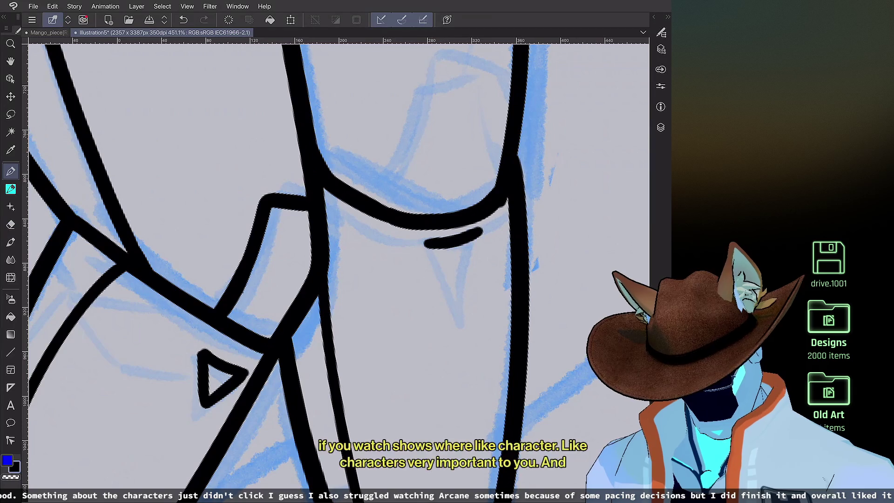
mouse_move(425, 244)
mouse_down()
mouse_move(462, 288)
mouse_move(482, 231)
mouse_up()
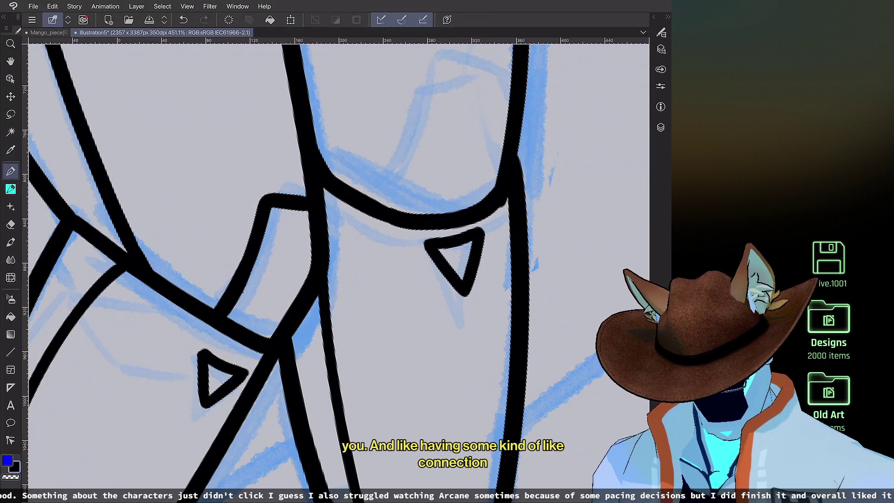
scroll(335, 265, down, 3)
scroll(335, 266, down, 8)
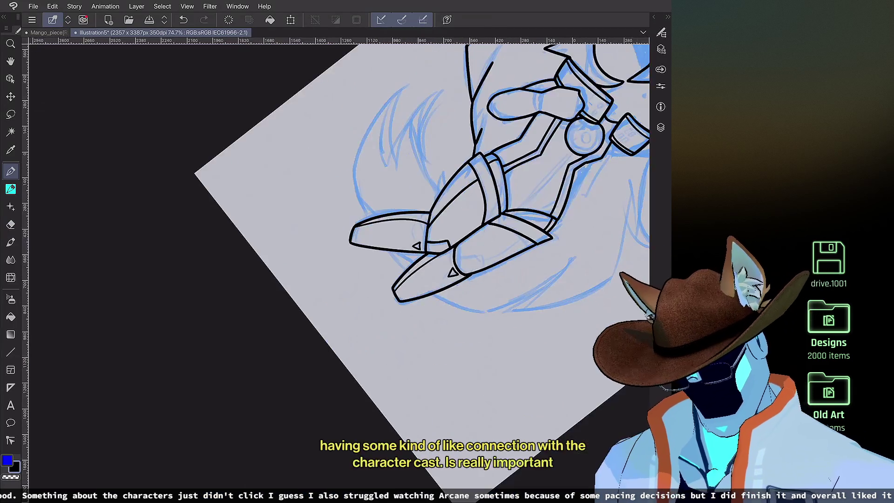
Step: Ink a curve below the collar and lengthen the short line on the leg armour
scroll(336, 265, up, 8)
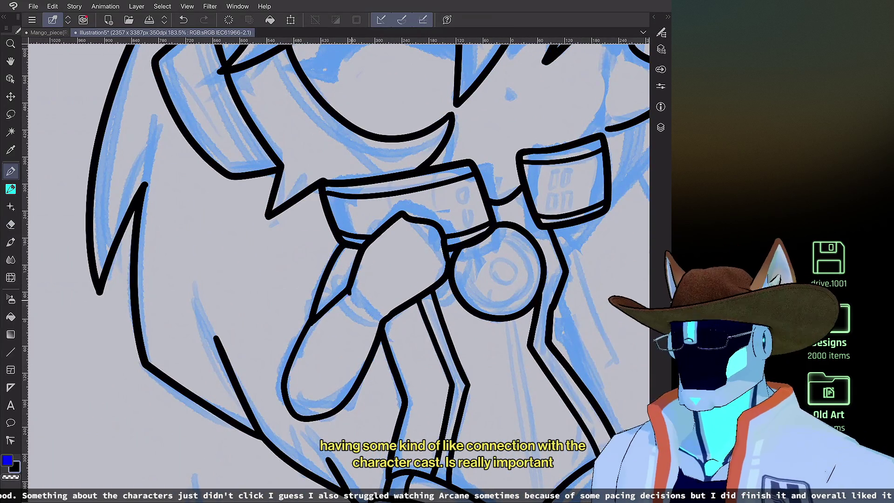
mouse_move(349, 293)
mouse_down()
mouse_move(375, 318)
mouse_move(355, 312)
mouse_move(377, 324)
mouse_up()
scroll(482, 268, down, 5)
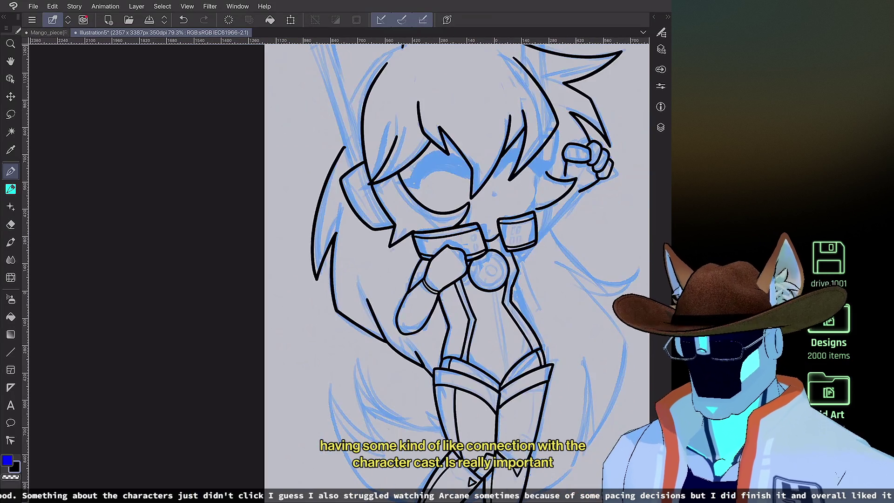
scroll(482, 252, up, 3)
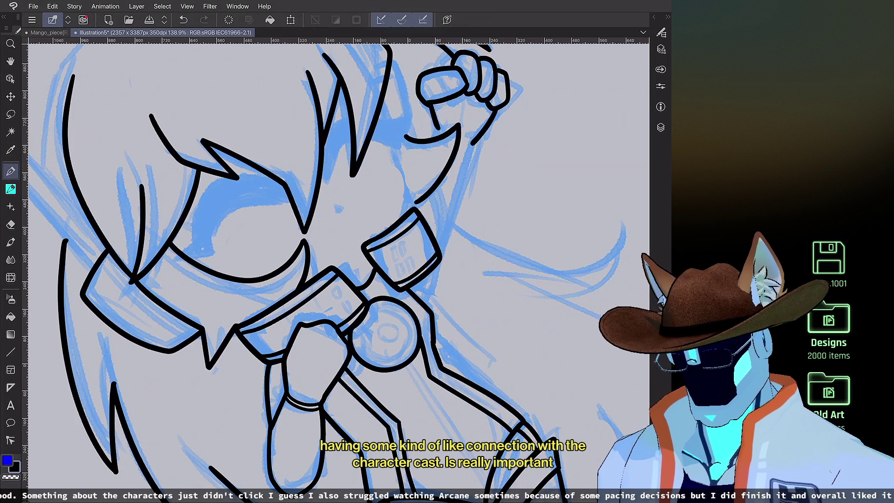
scroll(339, 260, down, 3)
scroll(447, 372, up, 2)
scroll(354, 261, up, 1)
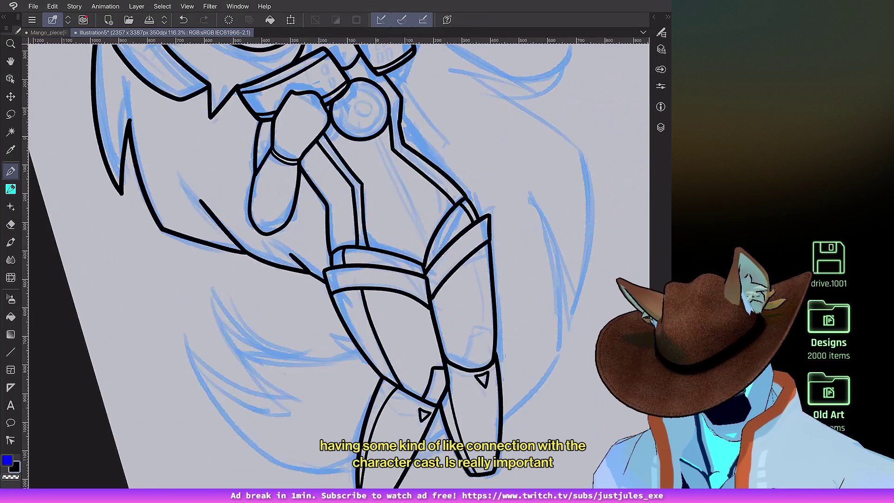
scroll(556, 275, up, 2)
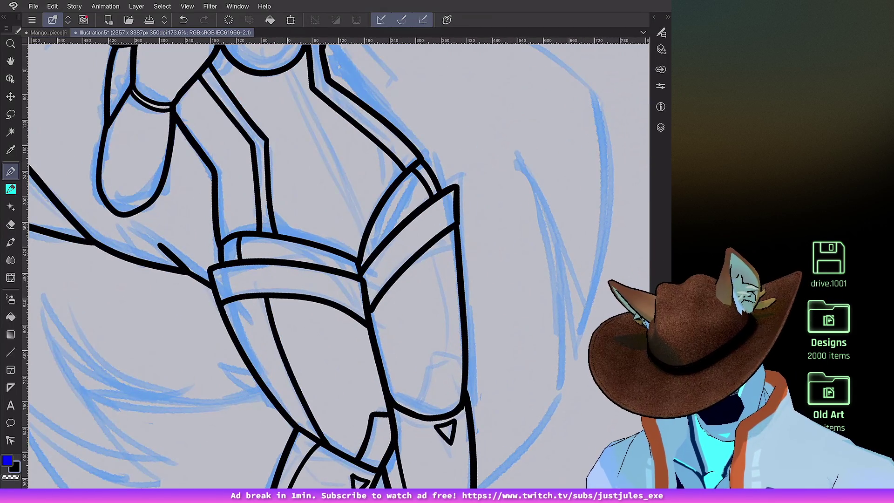
mouse_move(425, 404)
mouse_down()
mouse_move(427, 380)
mouse_move(460, 402)
mouse_up()
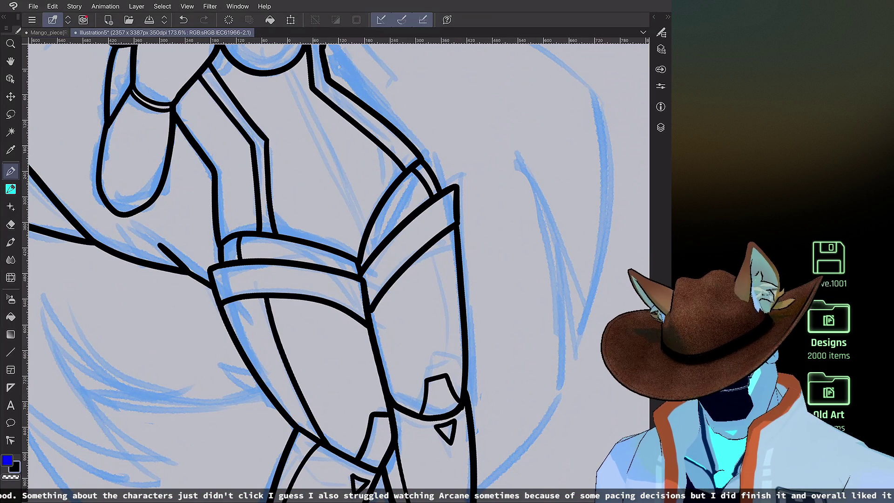
Step: Draw two thin parallel seam lines down the chest from the collar
scroll(340, 270, down, 3)
scroll(391, 252, up, 3)
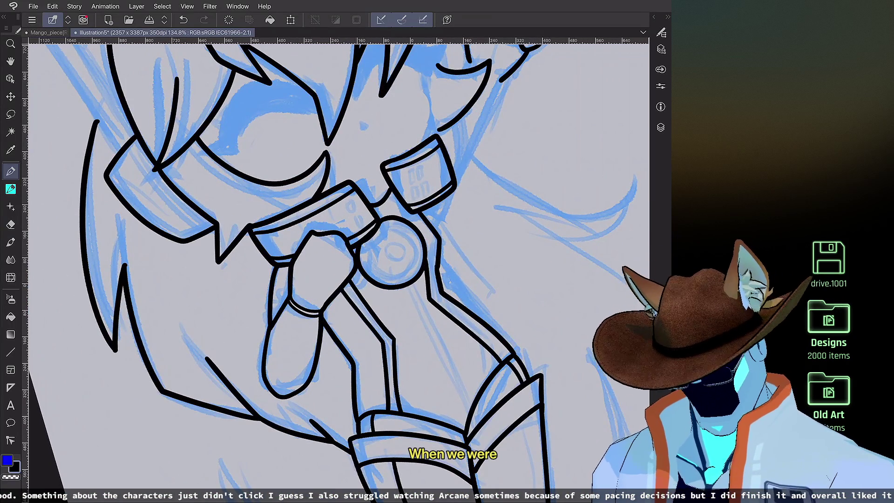
drag(403, 287, 462, 409)
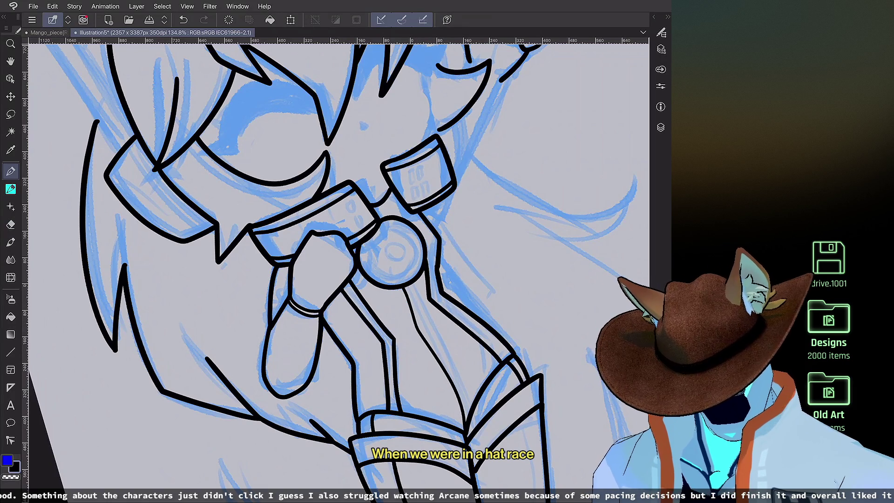
drag(414, 296, 464, 396)
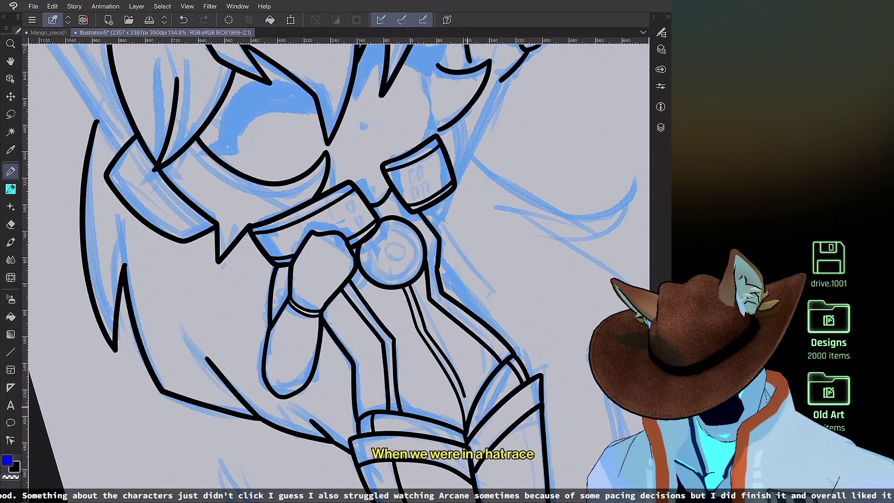
scroll(340, 261, down, 4)
scroll(392, 233, up, 3)
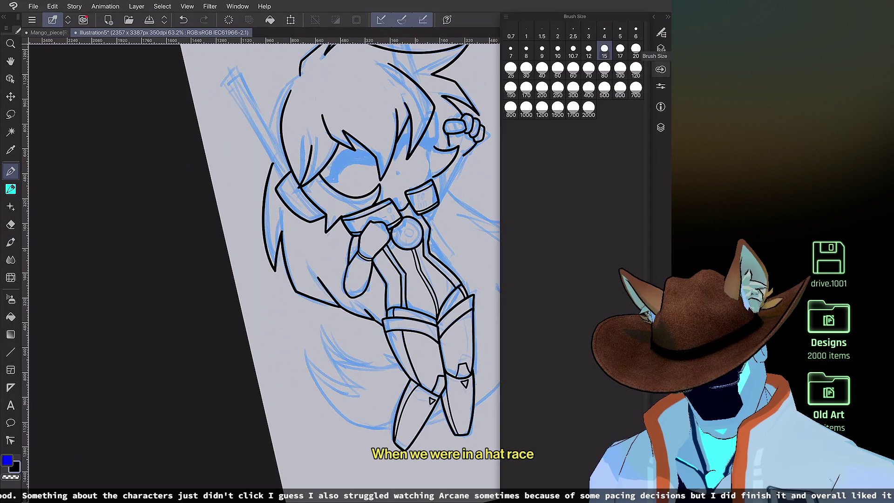
Step: Set the pen size to 20 and rotate the canvas view back upright
click(635, 49)
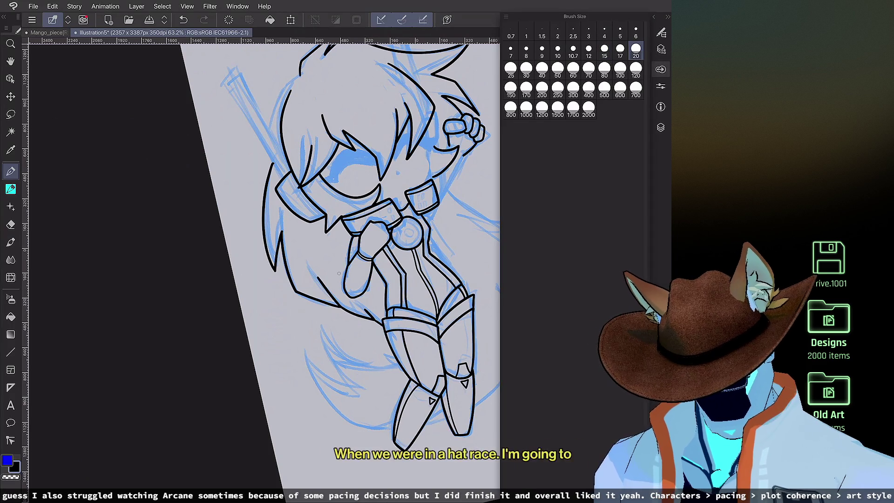
scroll(338, 274, up, 3)
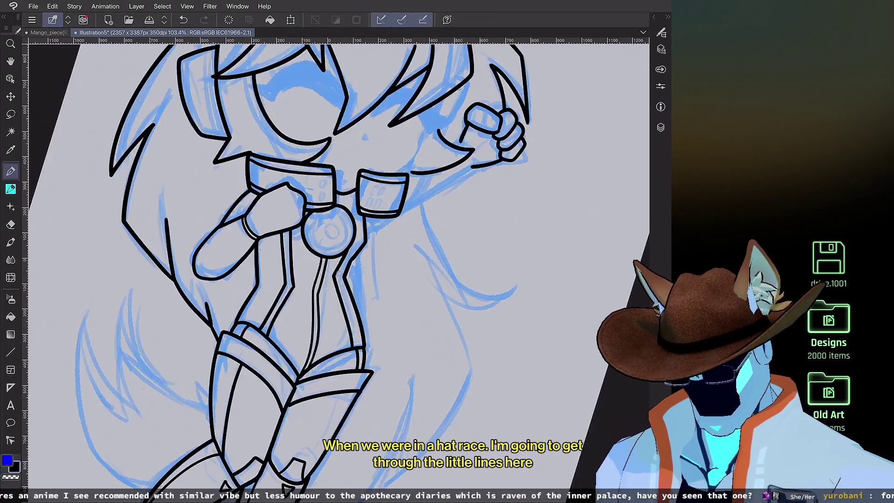
key(minus)
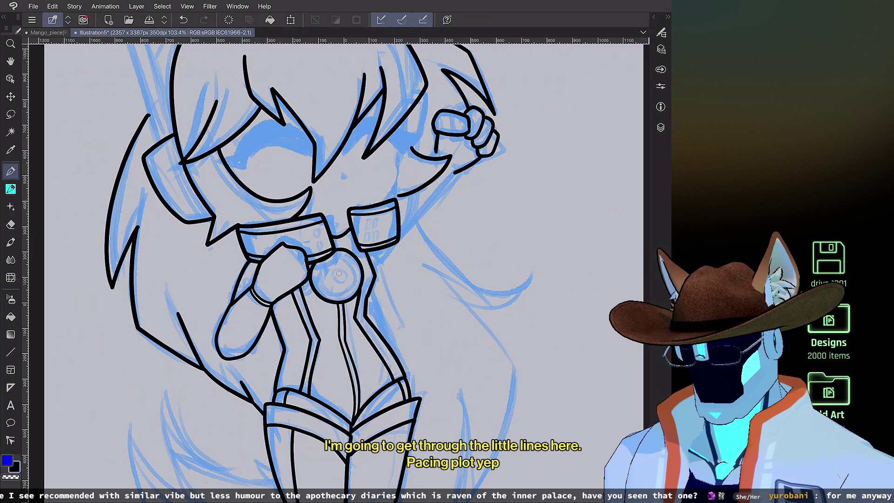
scroll(340, 274, up, 3)
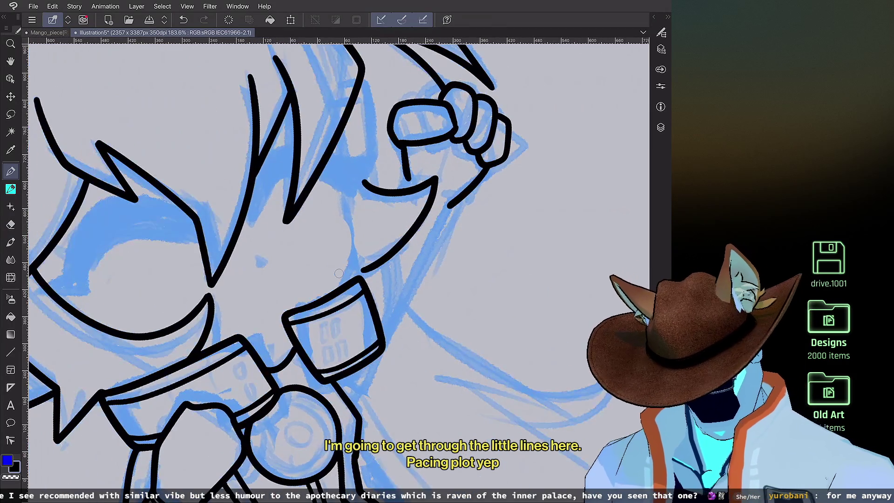
Step: Ink the raised arm from wrist to collar and join the chin curve to its outline
drag(446, 214, 361, 382)
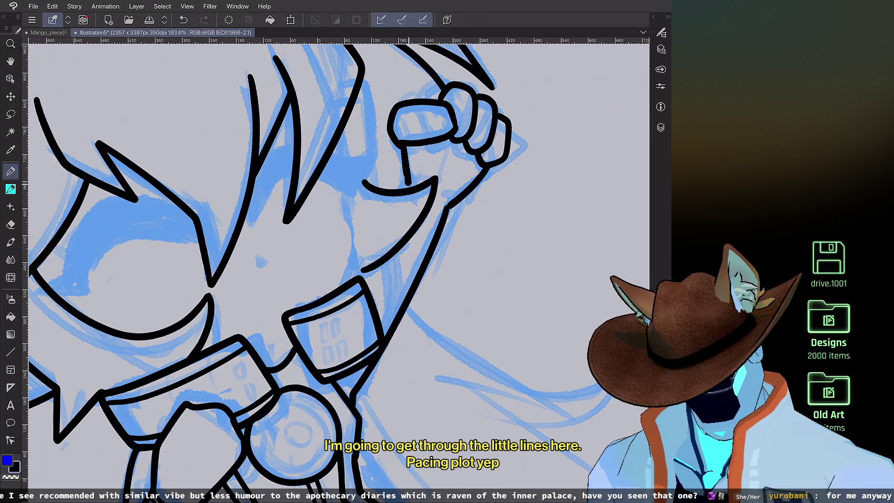
scroll(409, 183, up, 4)
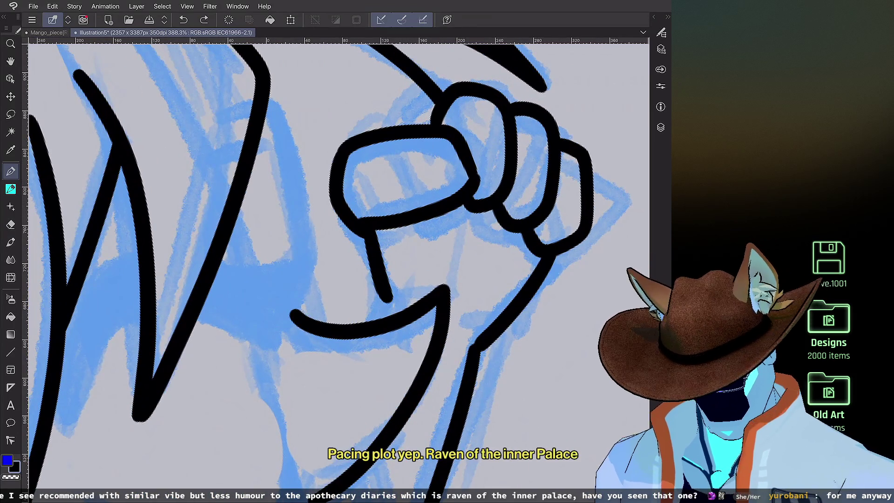
scroll(339, 261, up, 1)
key(ctrl+z)
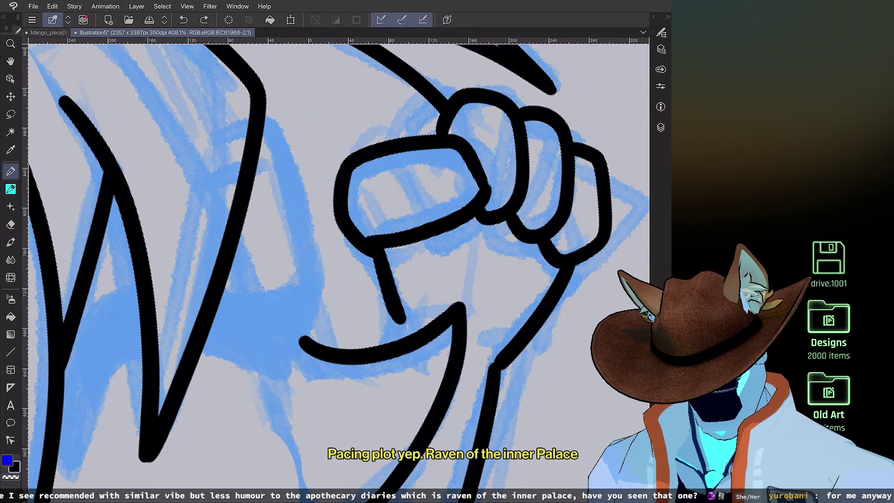
drag(414, 326, 495, 369)
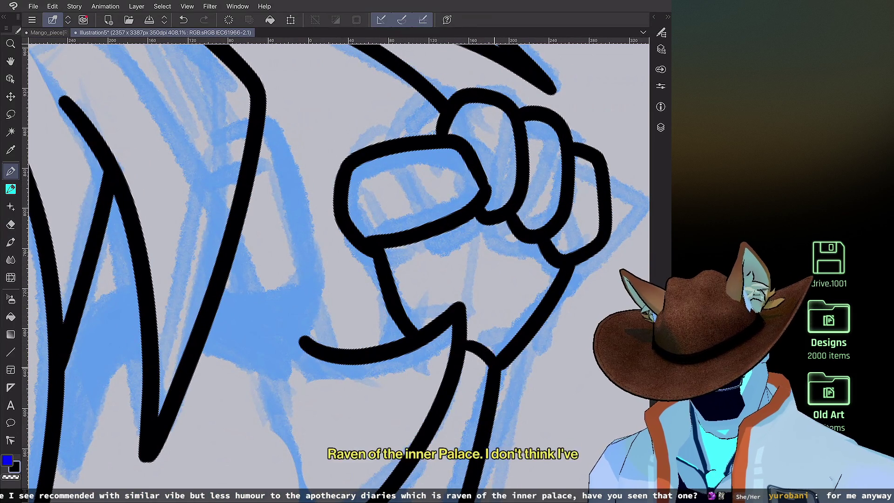
scroll(492, 197, down, 1)
scroll(491, 197, down, 4)
scroll(492, 197, up, 3)
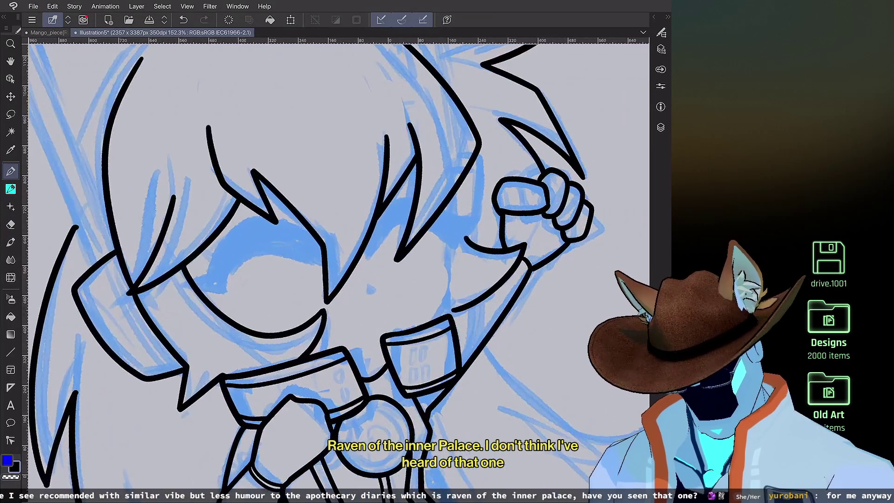
Step: Ink the arm line below the raised fist and its outline down along the jaw
drag(446, 213, 457, 305)
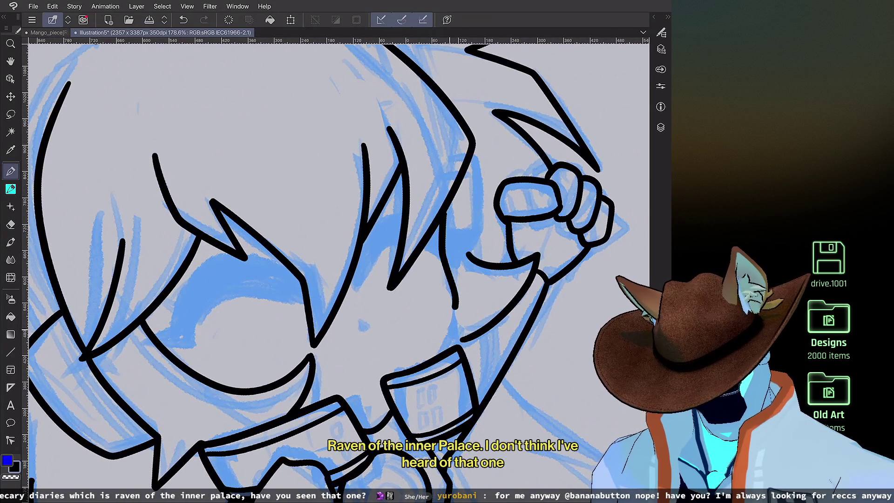
scroll(492, 196, down, 3)
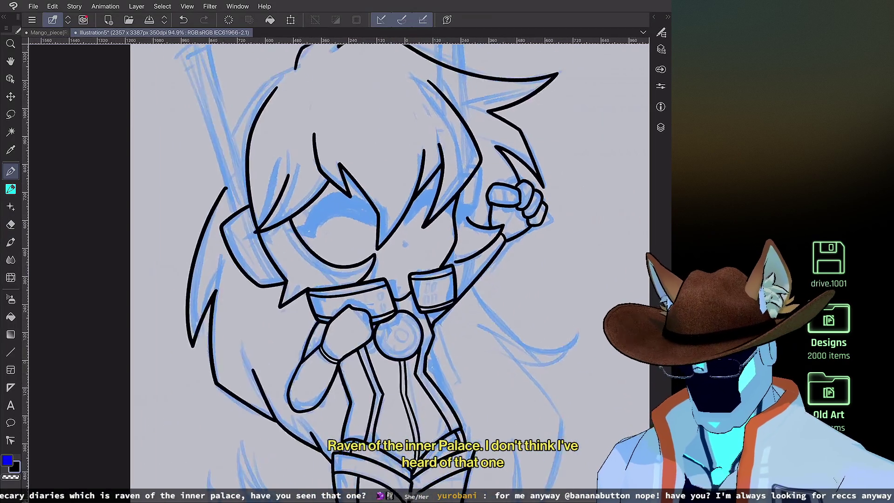
scroll(491, 197, up, 4)
scroll(378, 169, up, 2)
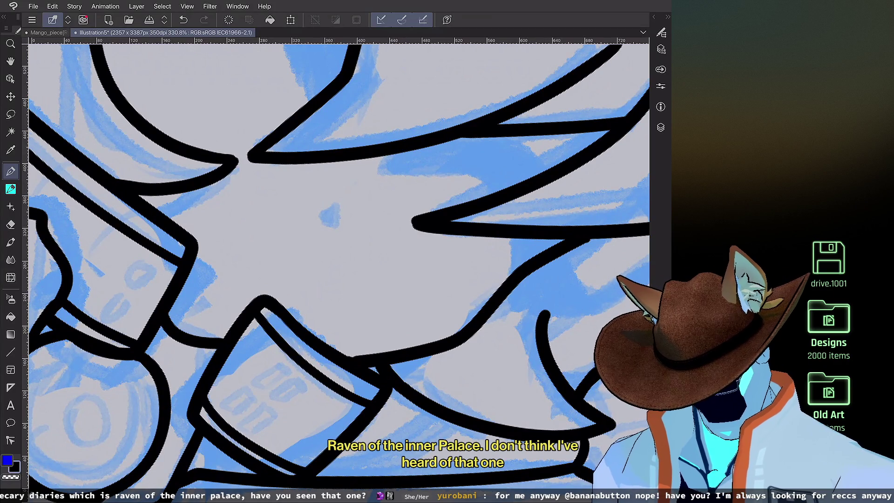
scroll(339, 261, down, 4)
scroll(339, 260, up, 3)
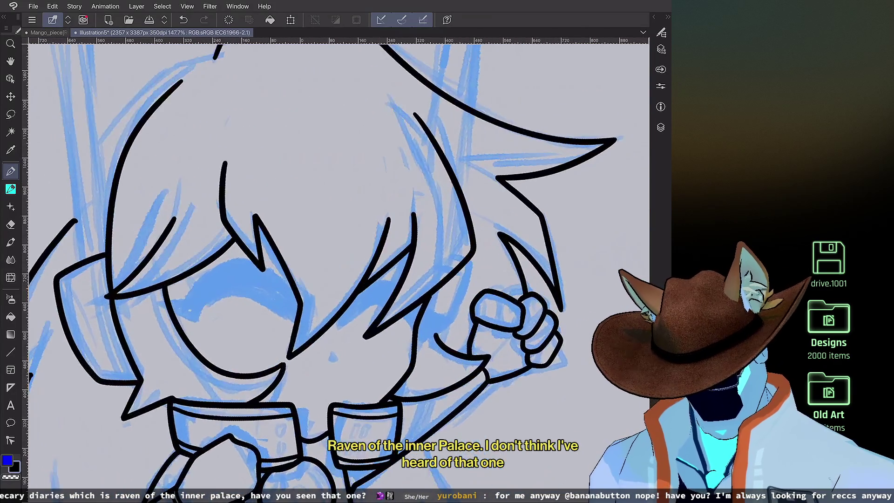
scroll(489, 302, up, 3)
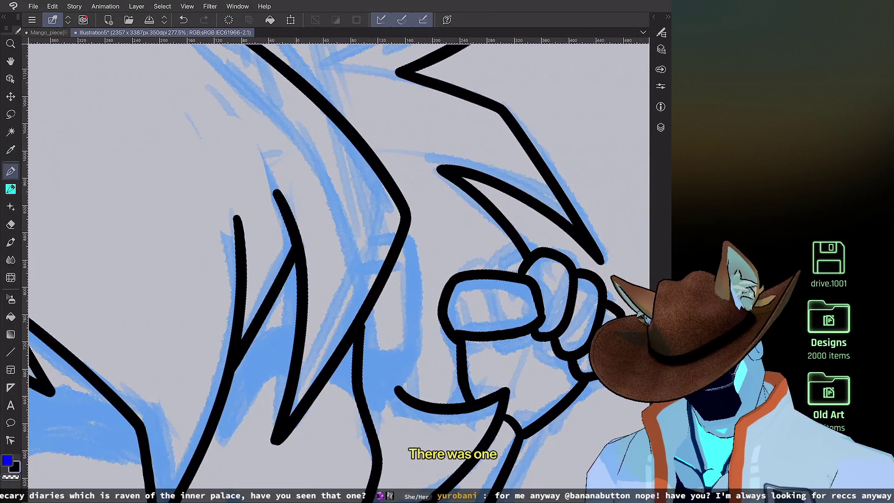
mouse_move(409, 233)
mouse_down()
mouse_move(418, 368)
mouse_move(385, 395)
mouse_up()
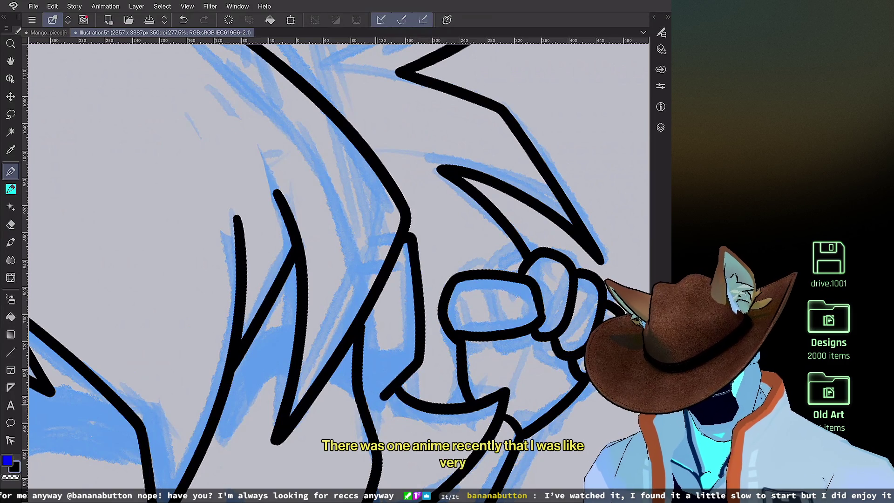
scroll(339, 260, down, 4)
scroll(339, 260, up, 2)
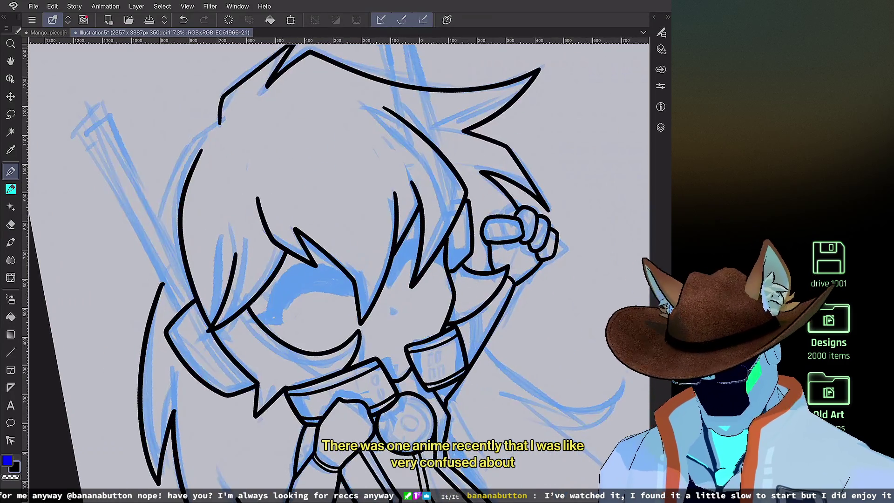
scroll(396, 282, up, 2)
Step: Ink the closed eye's curve over the blue sketch and trim the stroke's overshoot
click(660, 127)
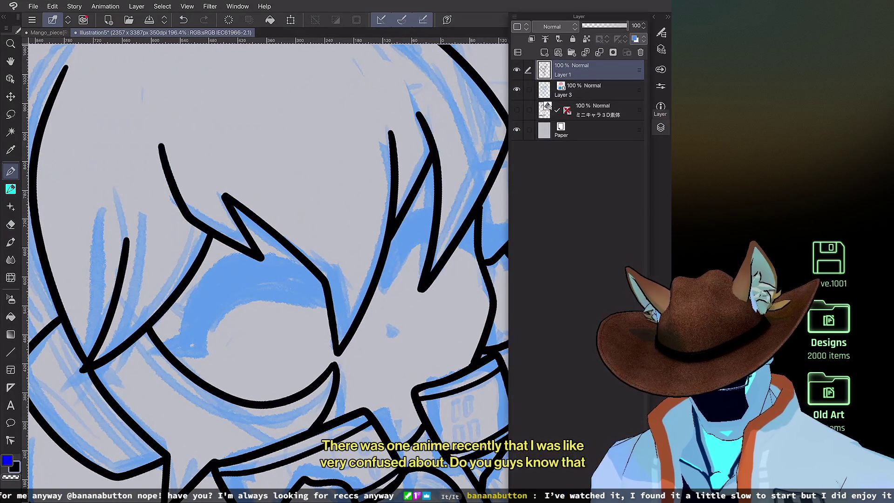
click(661, 128)
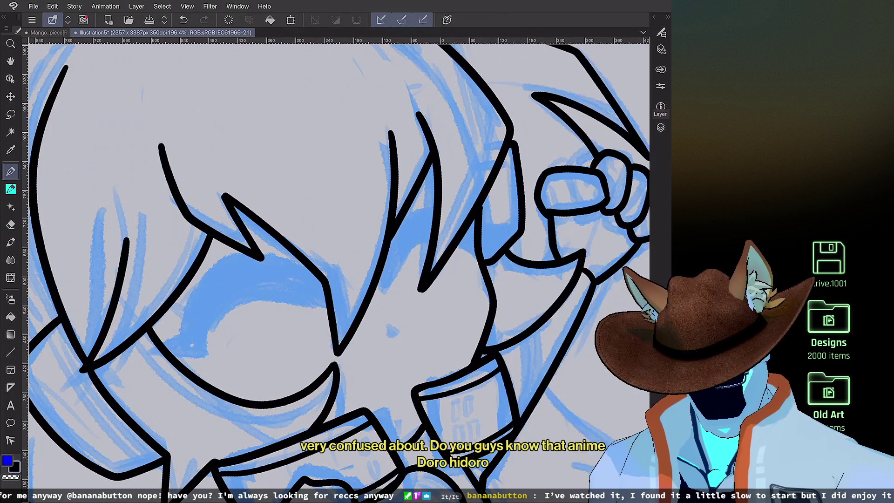
mouse_move(180, 334)
mouse_down()
mouse_move(206, 286)
mouse_move(282, 256)
mouse_move(357, 305)
mouse_up()
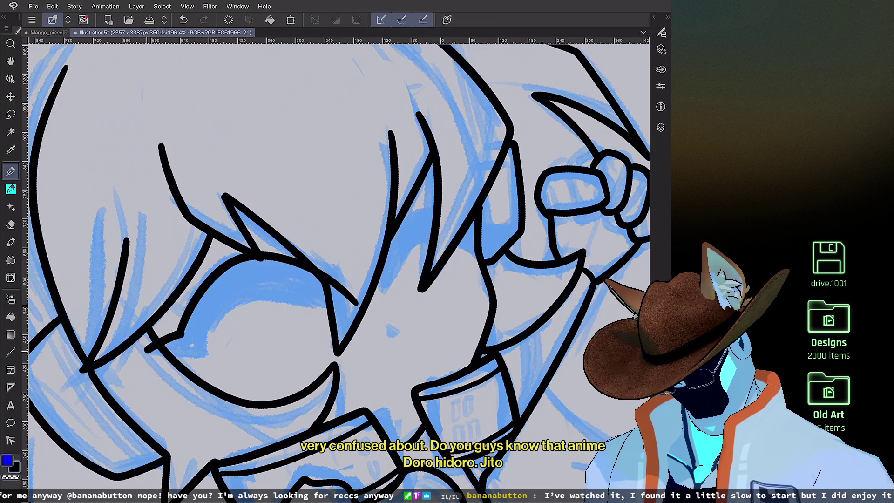
mouse_move(184, 355)
mouse_down()
mouse_move(277, 296)
mouse_move(336, 305)
mouse_move(347, 285)
mouse_move(332, 308)
mouse_up()
key(e)
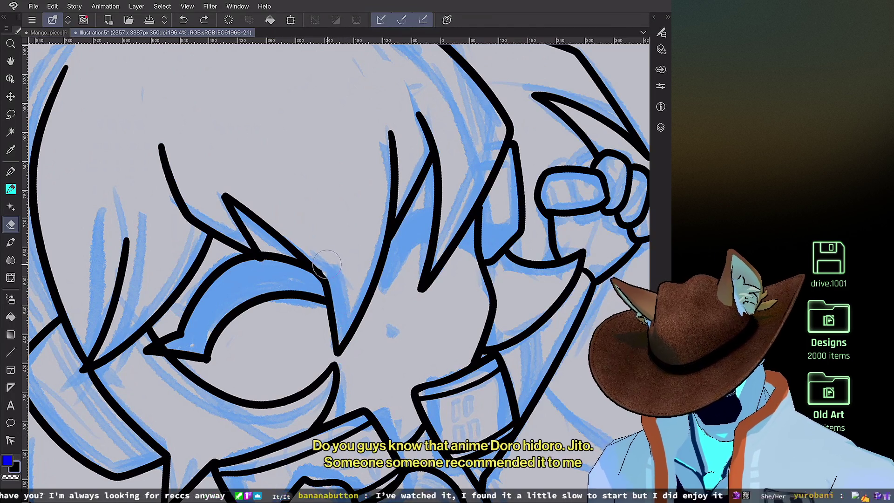
scroll(339, 270, down, 3)
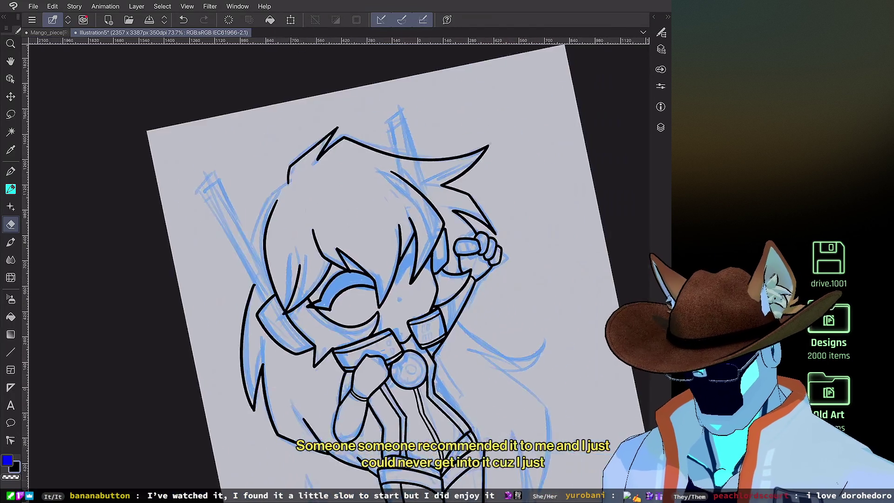
Step: Add small lash marks around the eye and extend the line at its outer corner
key(p)
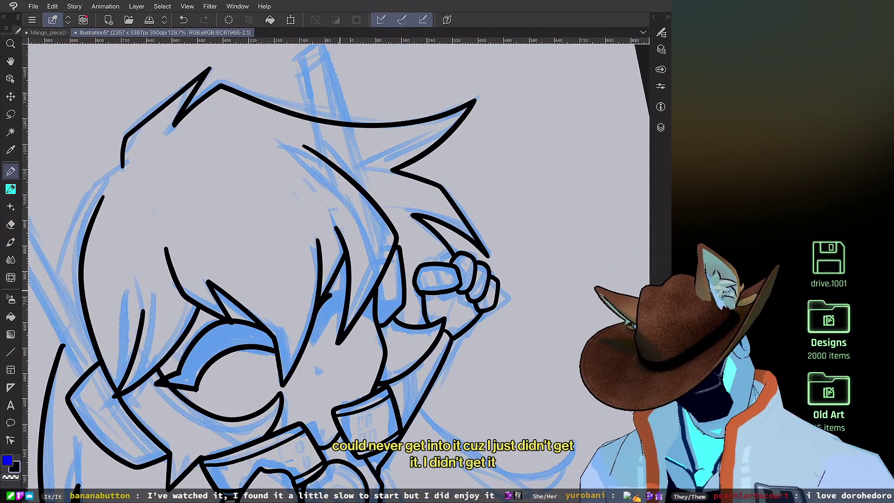
drag(399, 298, 357, 326)
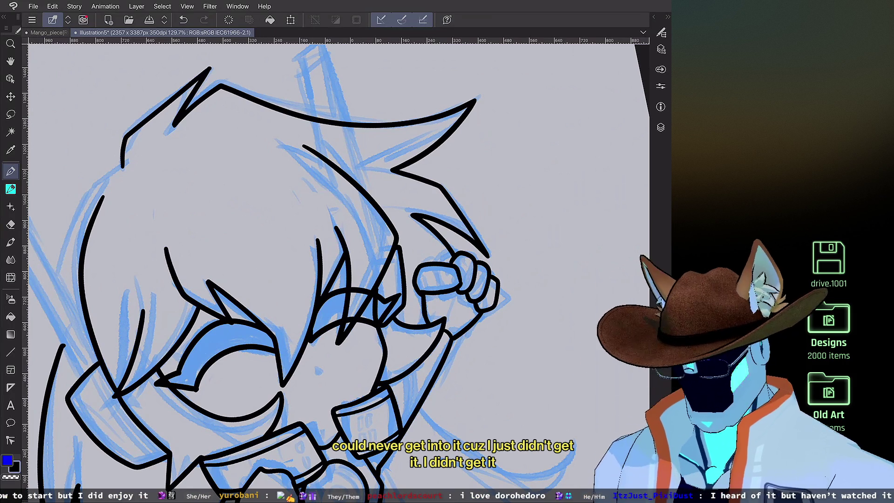
scroll(339, 270, down, 2)
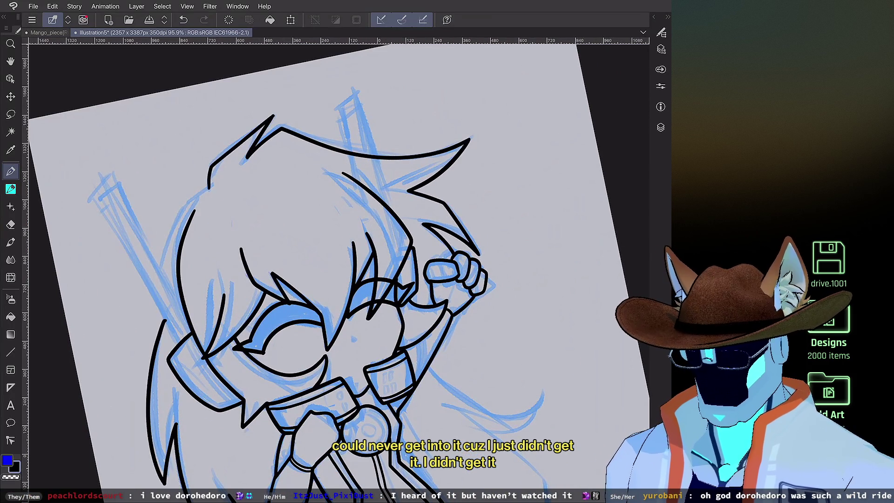
scroll(339, 270, up, 2)
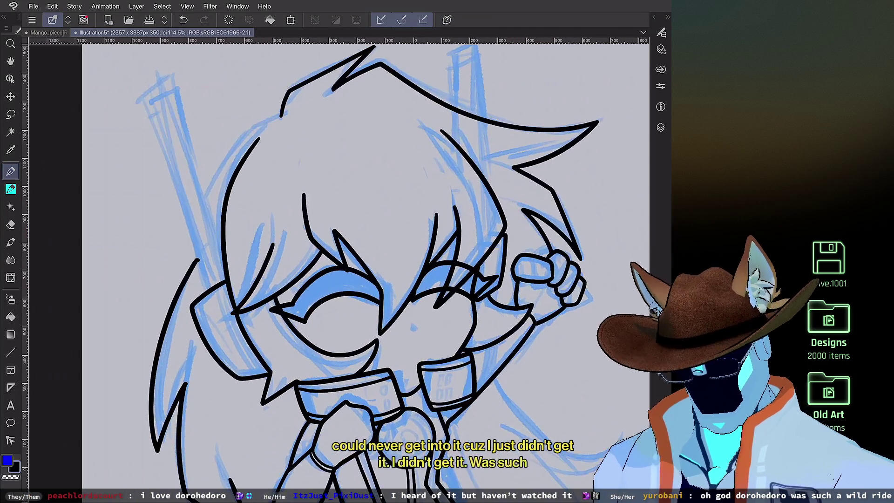
drag(299, 322, 262, 310)
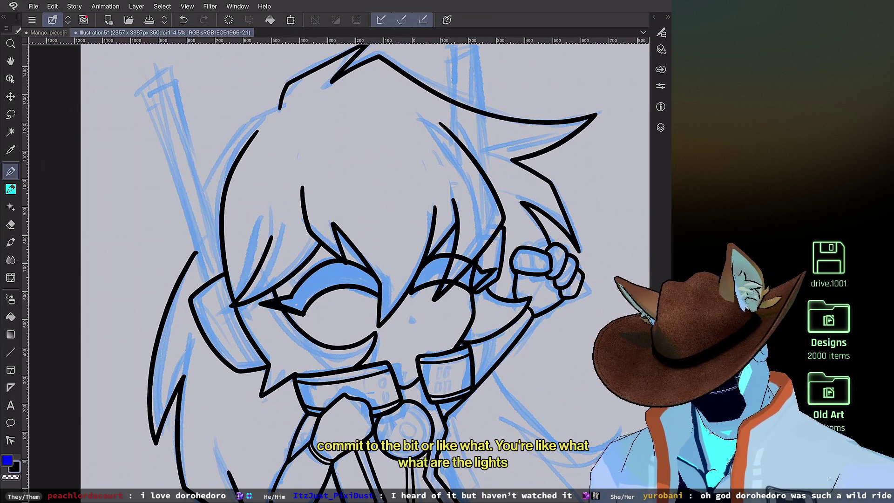
scroll(339, 270, down, 3)
scroll(335, 271, up, 5)
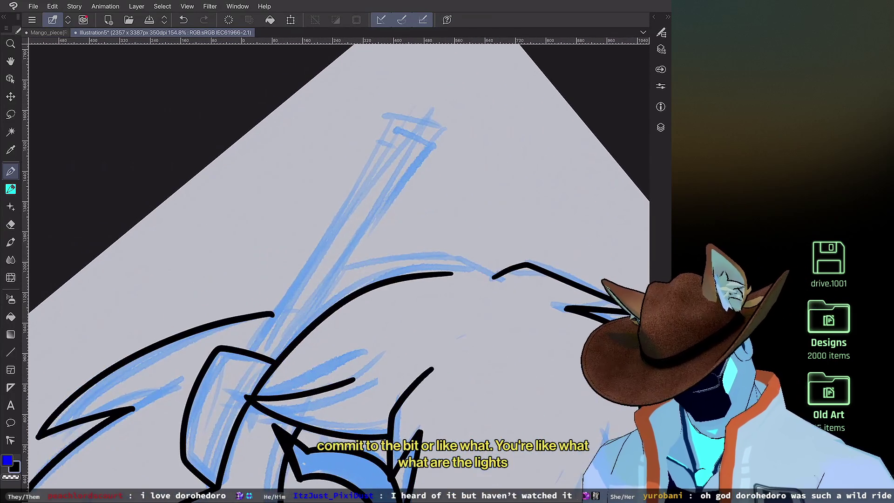
Step: Ink the long antenna line along its blue sketch
mouse_move(256, 352)
mouse_down()
mouse_move(407, 123)
mouse_move(278, 347)
mouse_up()
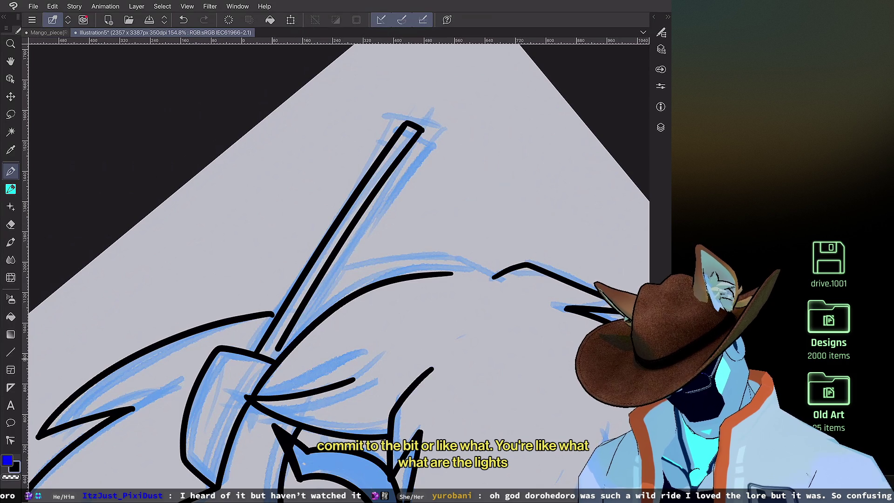
scroll(339, 266, down, 3)
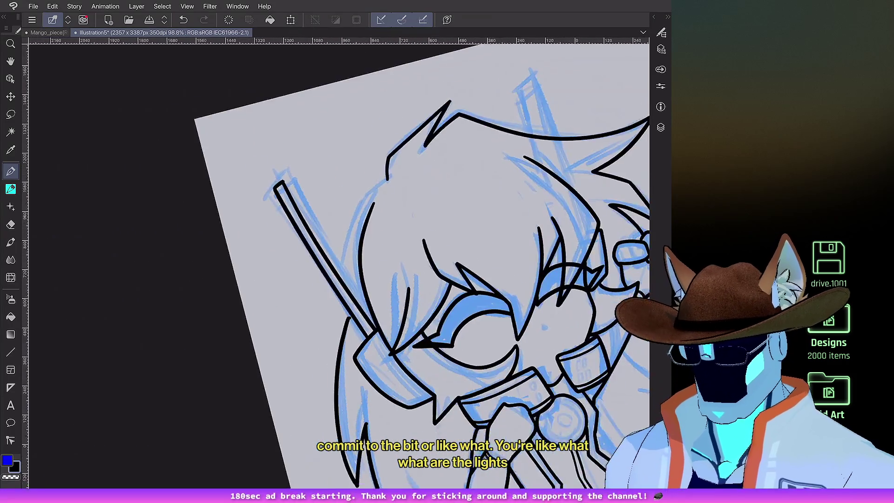
scroll(433, 302, up, 3)
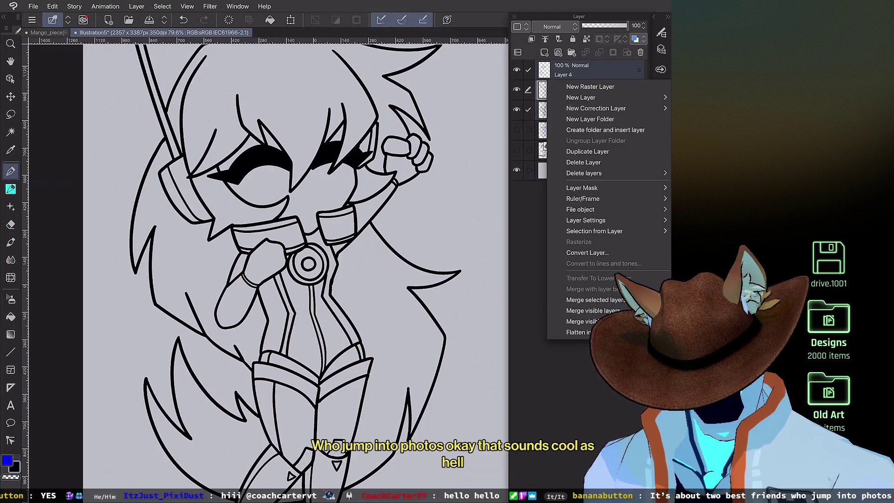
Step: Bring the head into view and replace the last stroke with a short curved hair-outline line
mouse_move(309, 264)
mouse_down()
mouse_move(397, 352)
mouse_move(403, 375)
mouse_up()
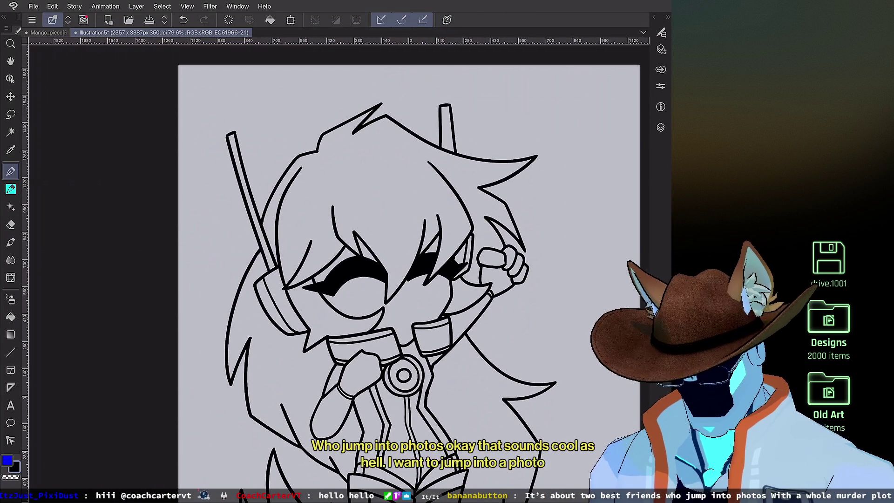
scroll(419, 196, up, 3)
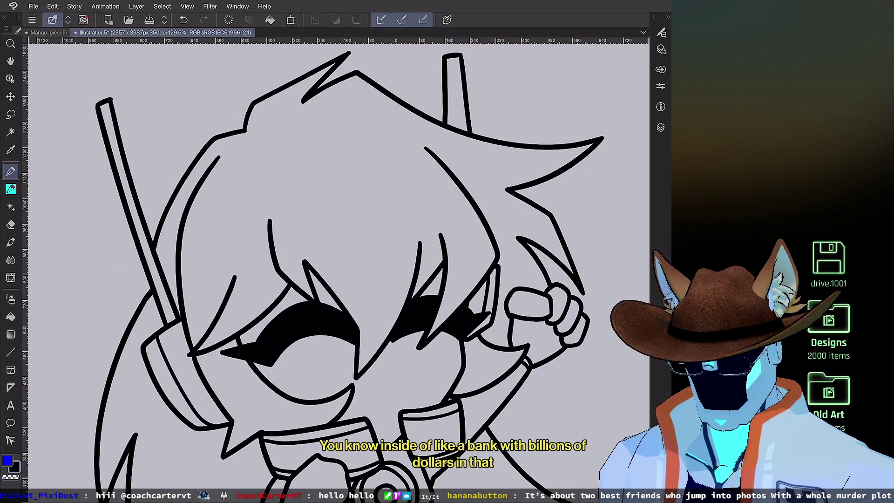
scroll(196, 126, up, 2)
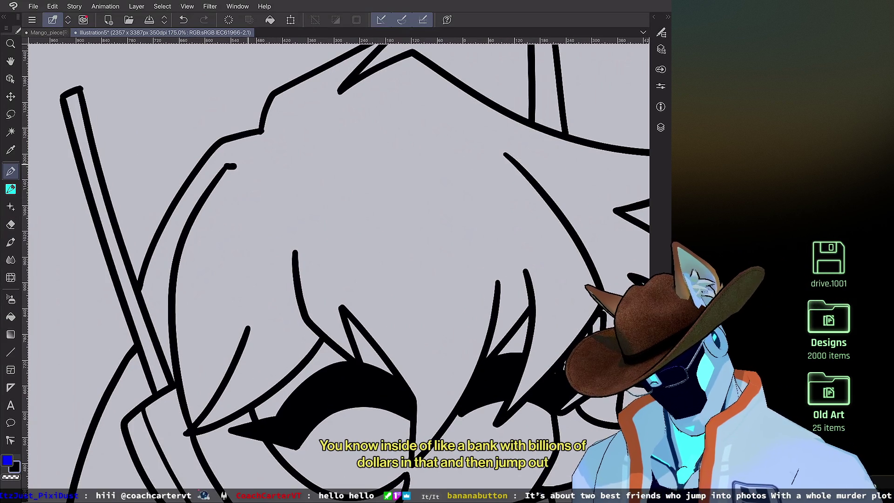
scroll(326, 261, up, 2)
key(ctrl+z)
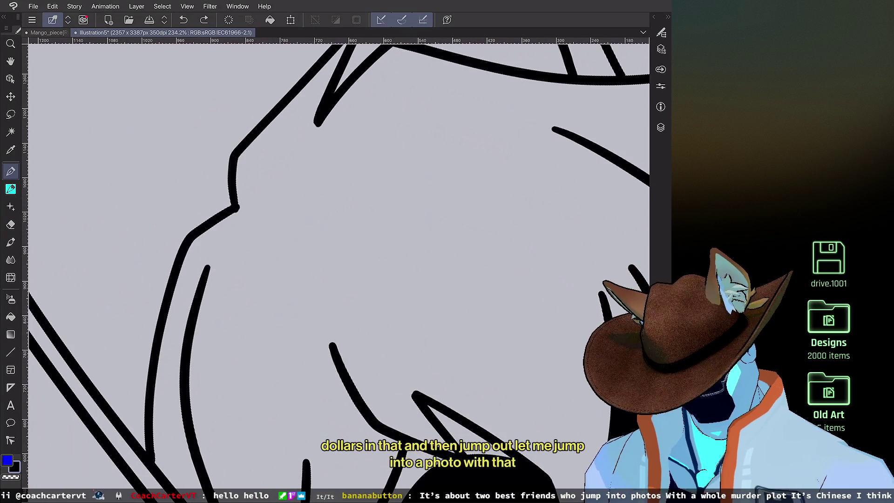
drag(207, 268, 232, 257)
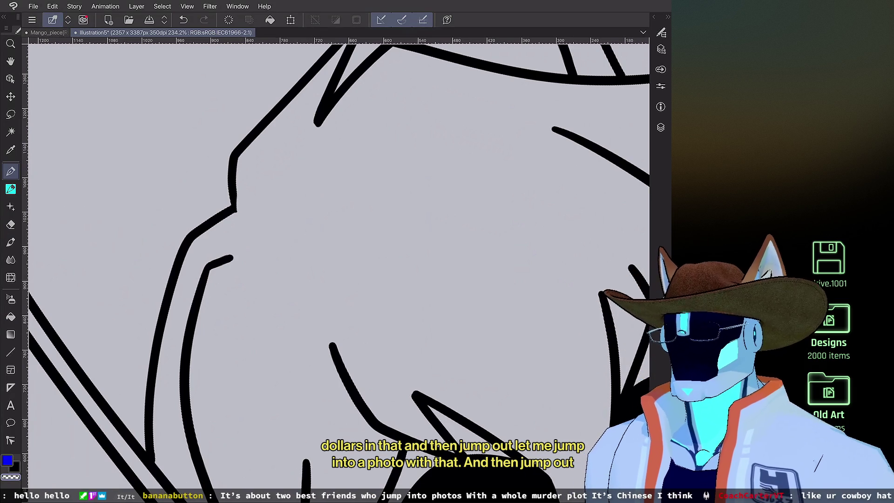
scroll(326, 261, up, 3)
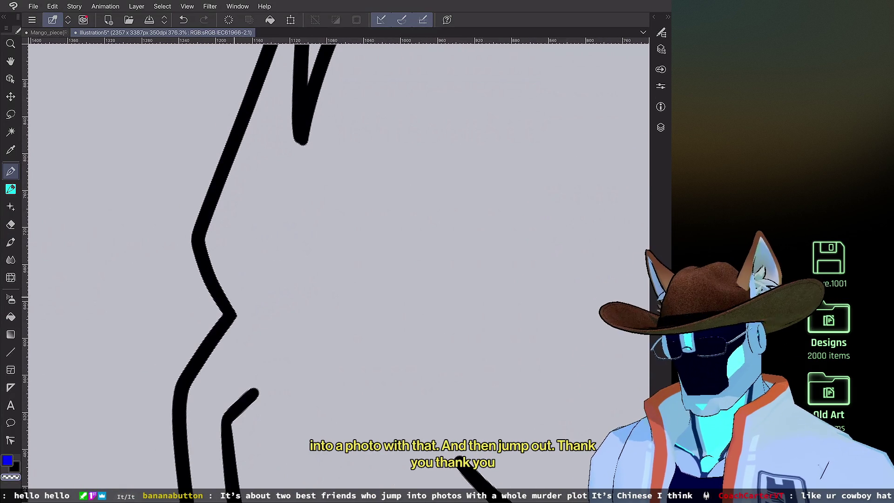
scroll(326, 261, down, 3)
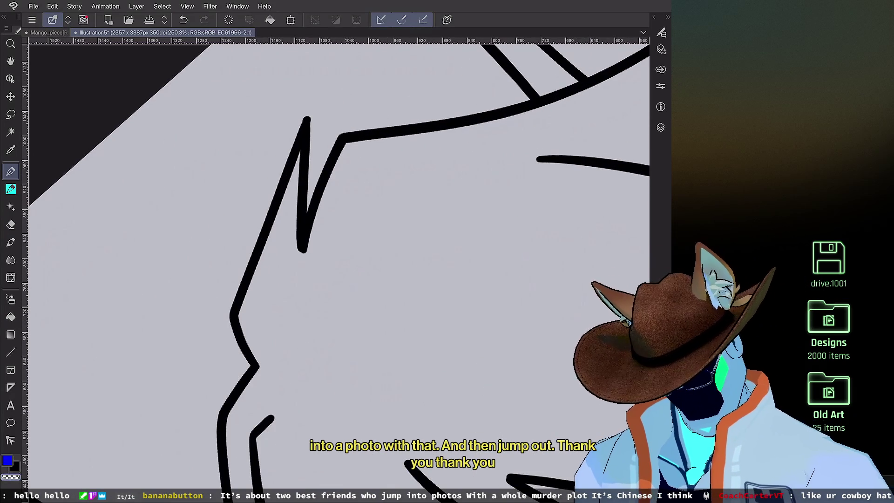
scroll(326, 261, down, 5)
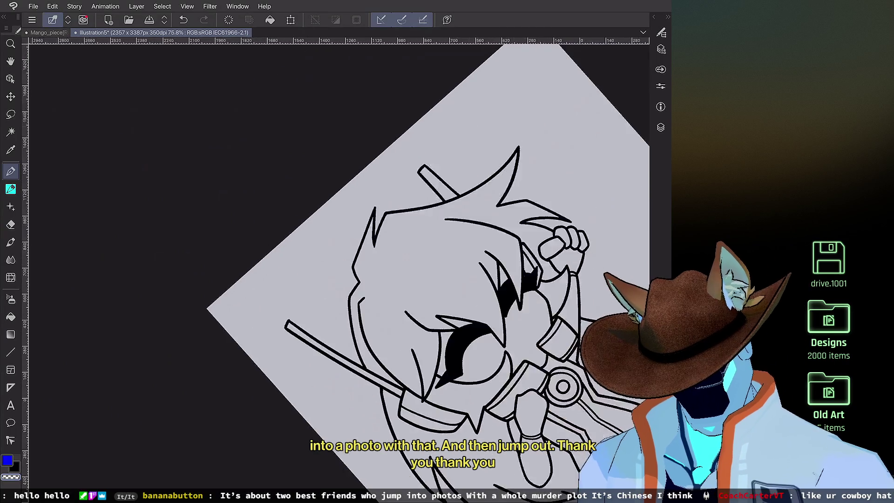
scroll(326, 260, down, 3)
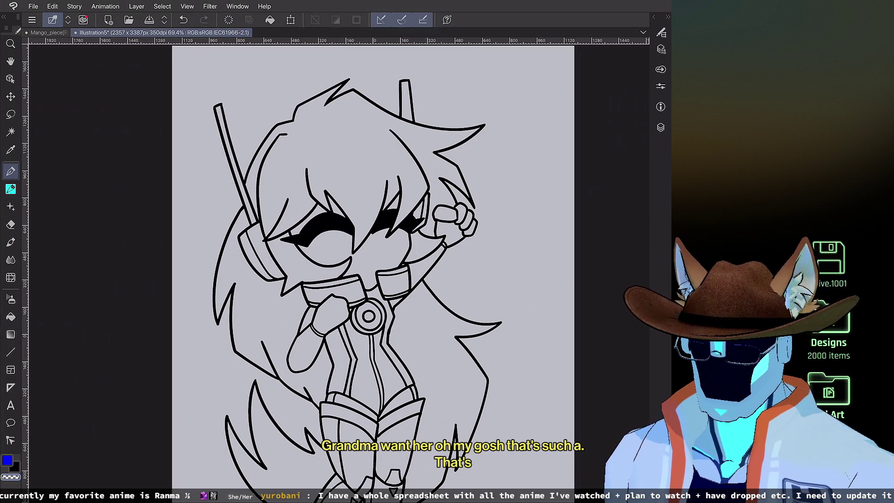
Step: Undo stray strokes and redraw the line beside the chest ring
scroll(373, 271, up, 2)
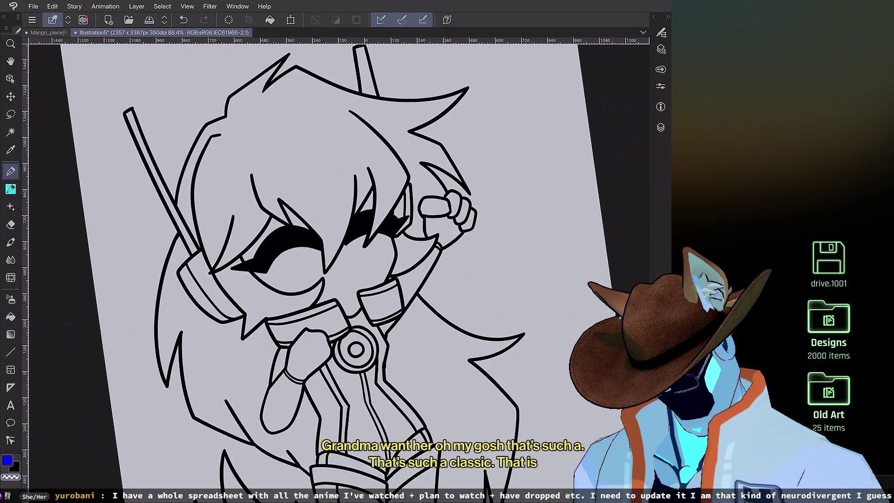
scroll(314, 273, down, 1)
scroll(316, 288, up, 5)
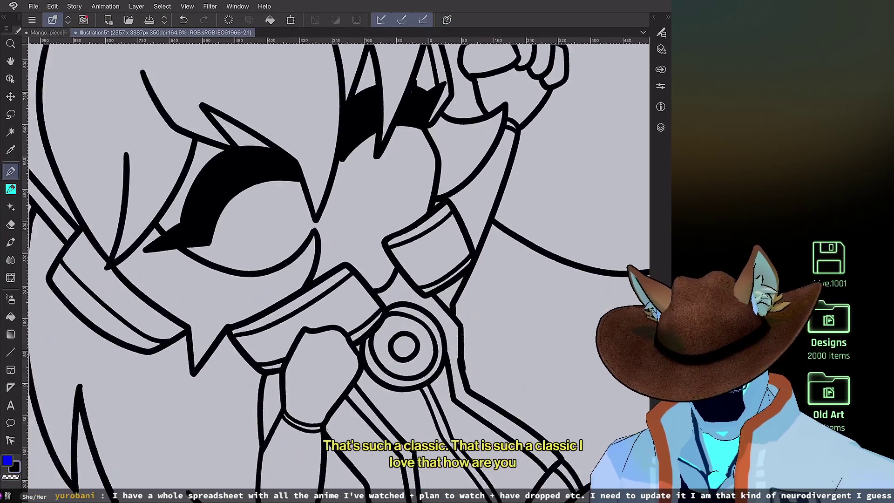
scroll(492, 177, up, 1)
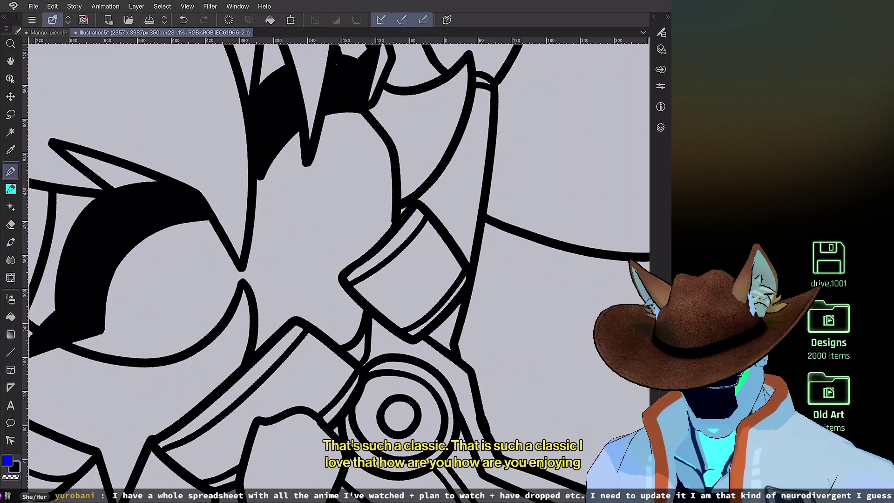
scroll(326, 270, down, 2)
scroll(326, 270, up, 3)
key(ctrl+z)
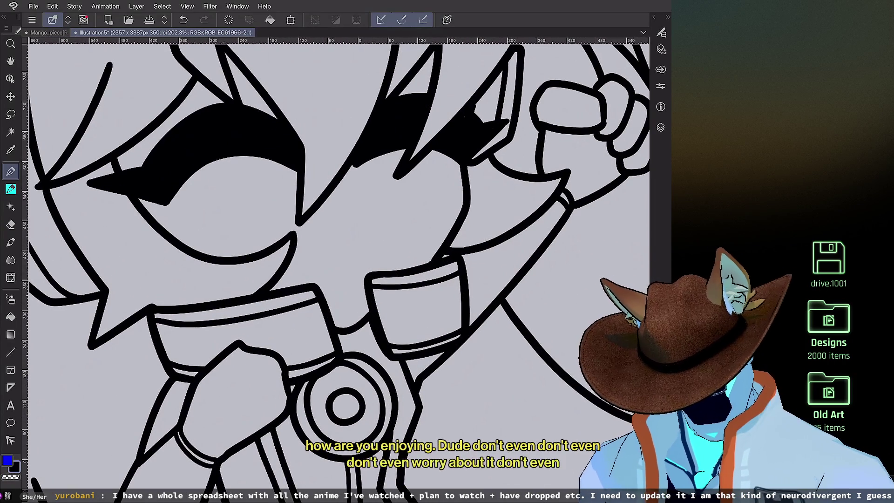
scroll(559, 138, down, 1)
scroll(447, 252, up, 2)
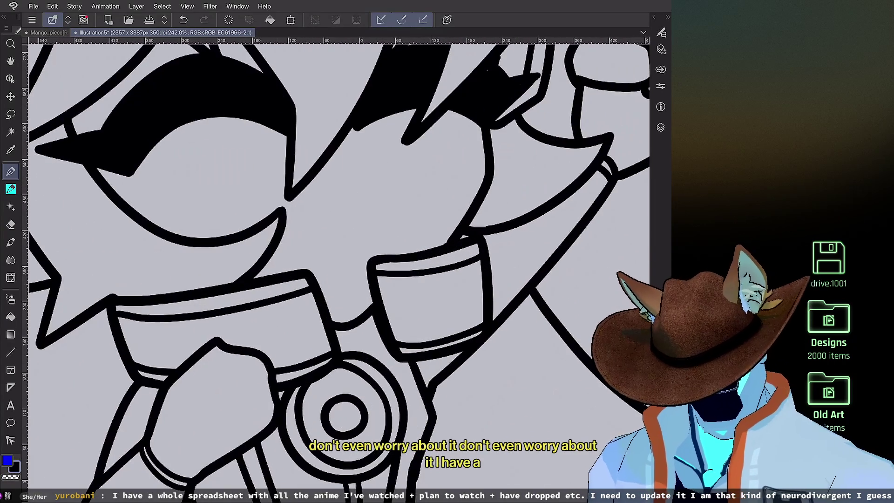
scroll(339, 270, up, 2)
key(ctrl+z)
mouse_move(282, 406)
mouse_down()
mouse_move(288, 388)
mouse_move(340, 366)
mouse_up()
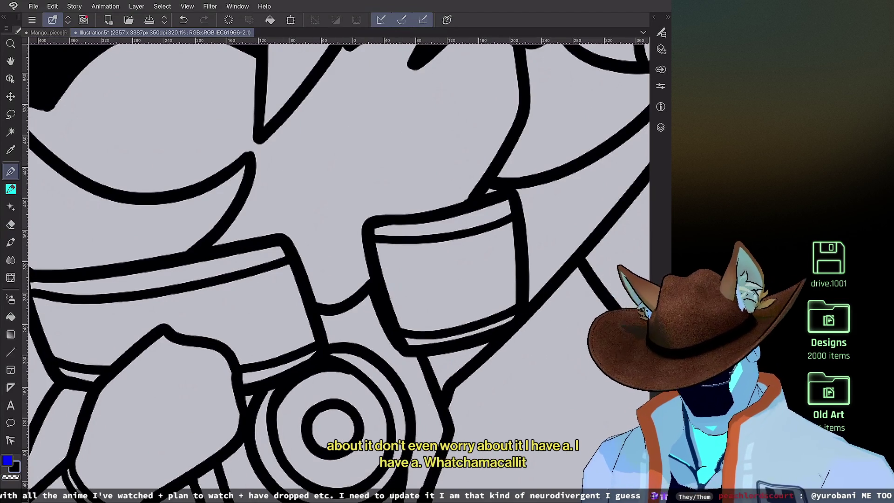
Step: Try a small detail mark near the cuff, then remove it
scroll(339, 261, down, 5)
scroll(339, 261, up, 4)
scroll(339, 261, down, 4)
scroll(339, 261, up, 2)
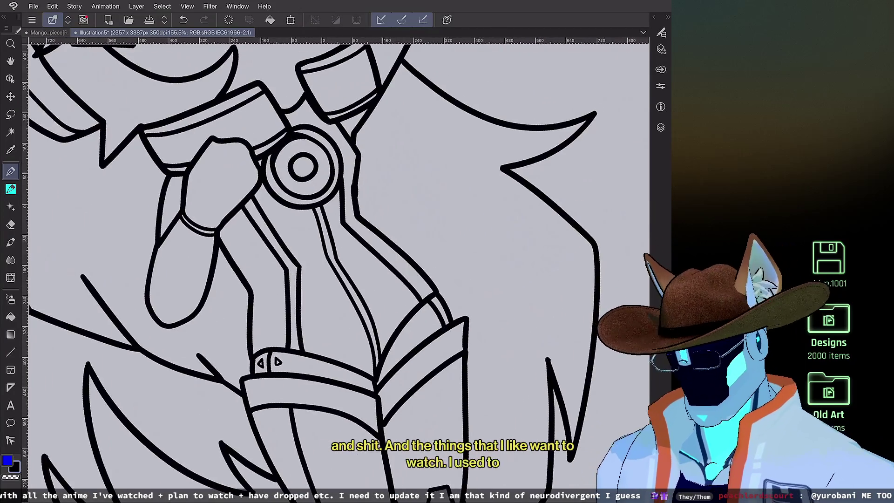
scroll(515, 294, up, 2)
drag(409, 320, 411, 327)
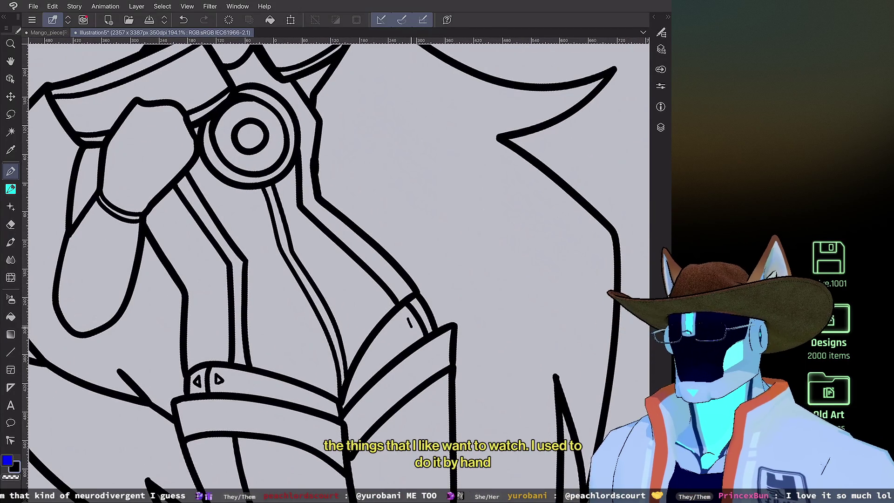
scroll(494, 264, up, 4)
key(ctrl+z)
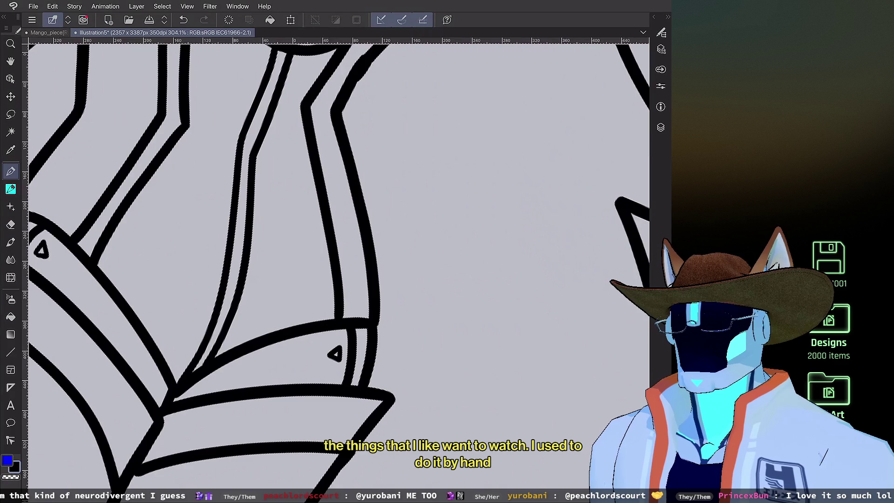
Step: Extend the short chest line diagonally downward
scroll(339, 261, down, 4)
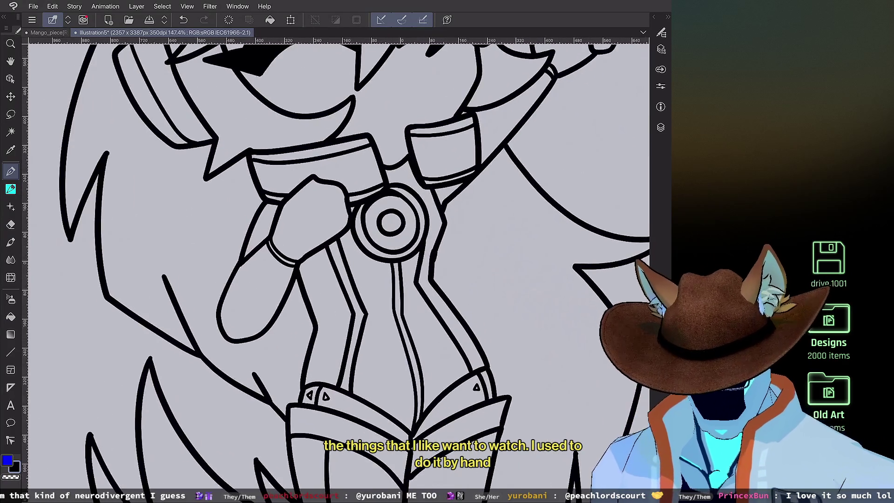
scroll(392, 223, up, 1)
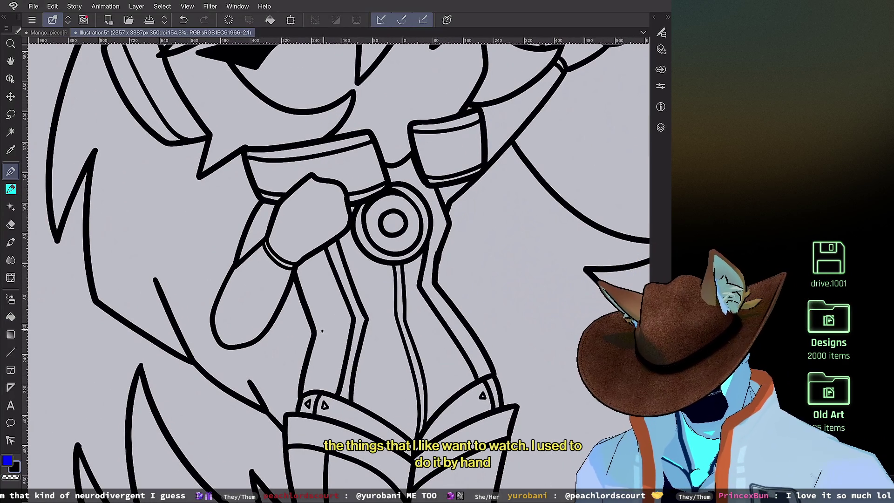
scroll(339, 251, down, 5)
scroll(326, 196, up, 5)
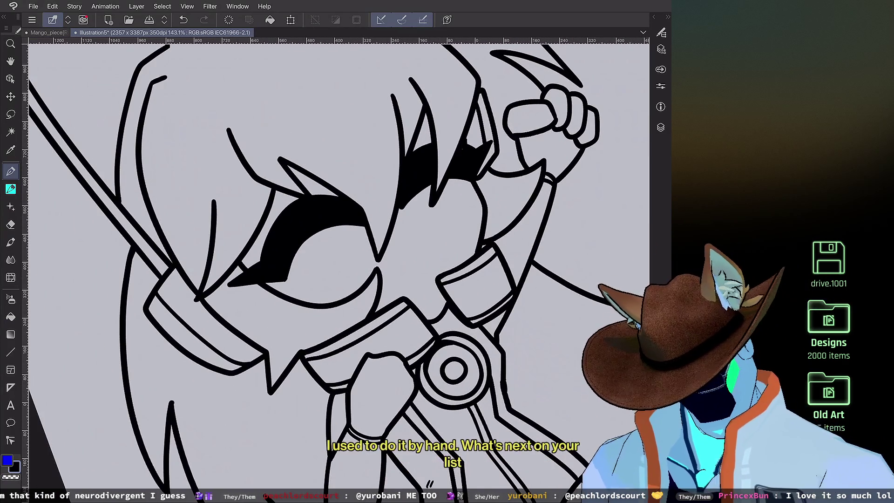
drag(406, 326, 418, 340)
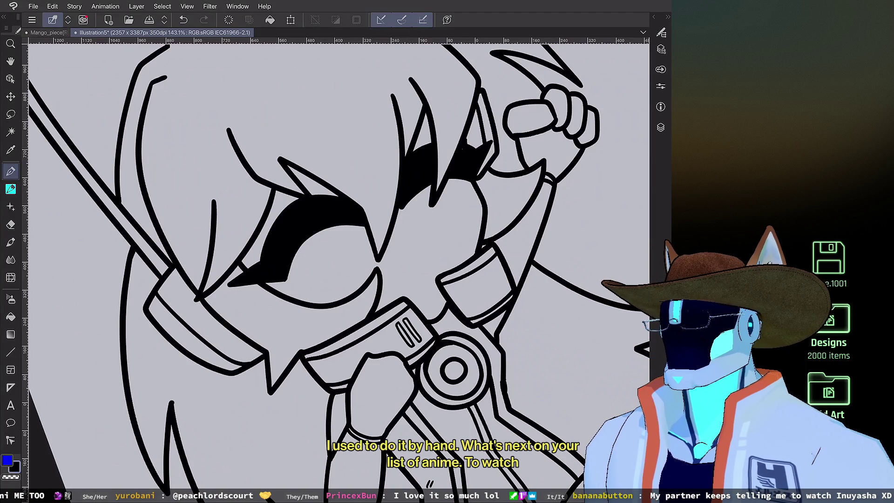
scroll(425, 325, up, 3)
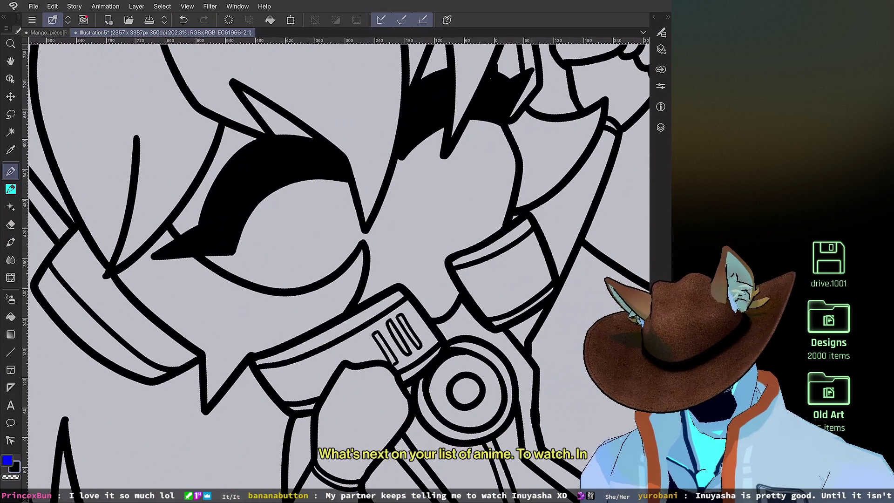
Step: Briefly try the eraser, then revert the last change to the chest lines
key(e)
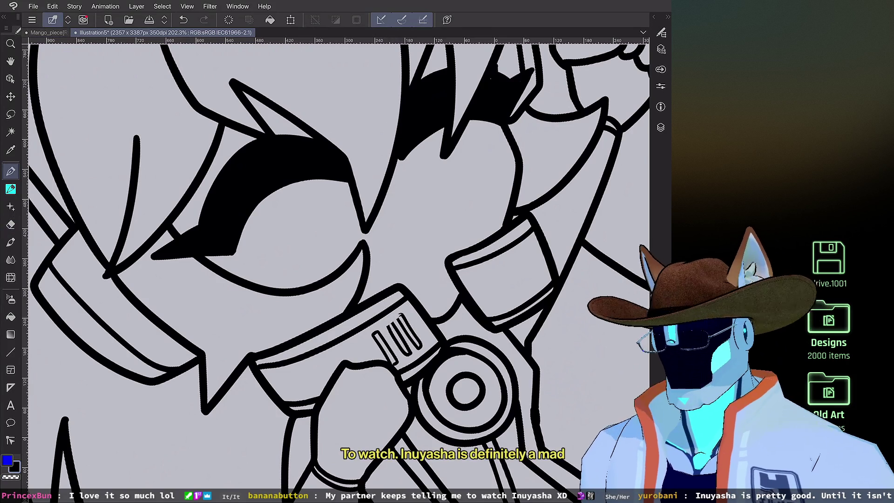
key(p)
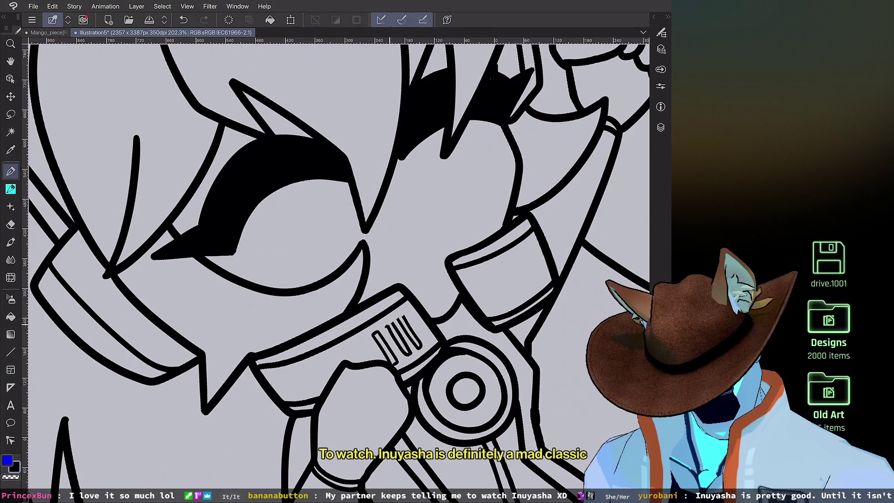
key(ctrl+z)
scroll(475, 191, up, 2)
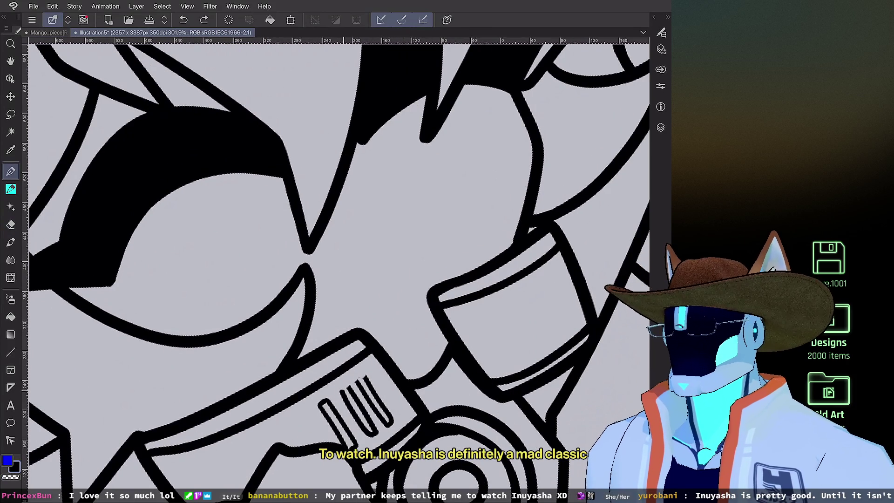
scroll(455, 222, down, 3)
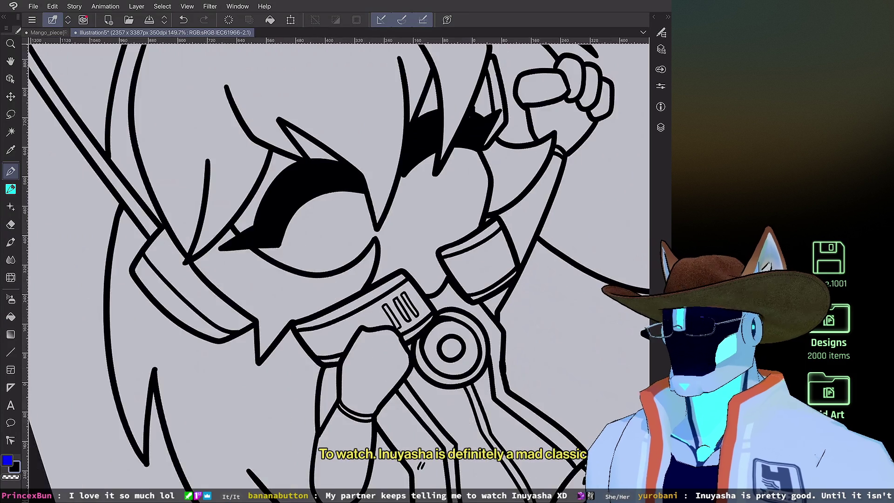
scroll(340, 260, down, 2)
scroll(340, 261, up, 5)
Step: Ink the small boxes side by side on the right collar piece, closing off the last one
mouse_move(378, 335)
mouse_down()
mouse_move(377, 347)
mouse_move(386, 348)
mouse_move(386, 336)
mouse_move(378, 335)
mouse_move(381, 368)
mouse_up()
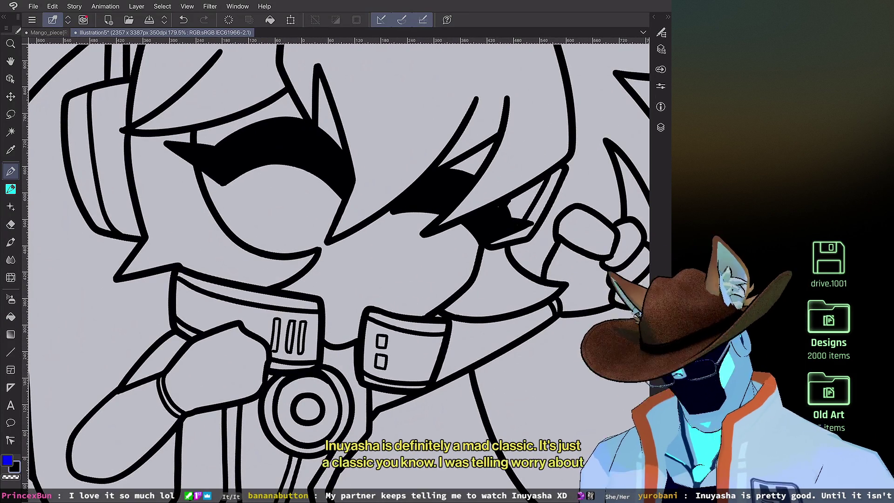
mouse_move(394, 338)
mouse_down()
mouse_move(409, 350)
mouse_move(397, 339)
mouse_move(407, 371)
mouse_move(393, 372)
mouse_up()
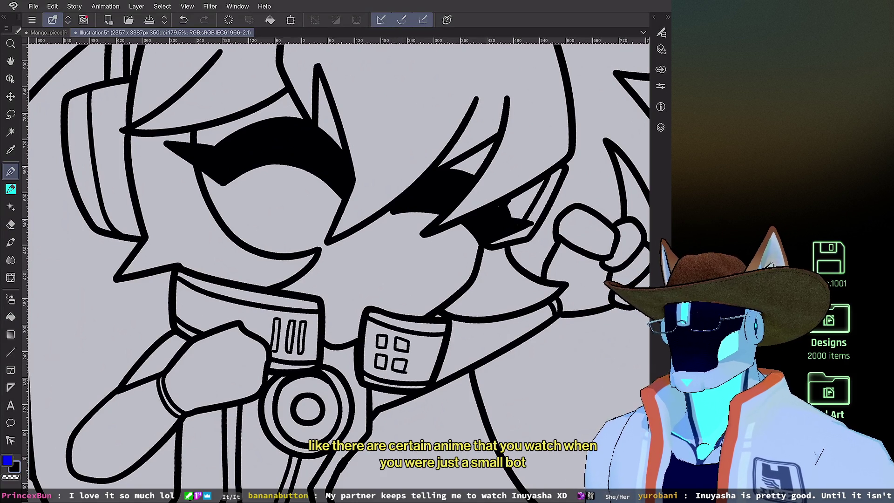
scroll(336, 270, up, 5)
scroll(440, 230, up, 5)
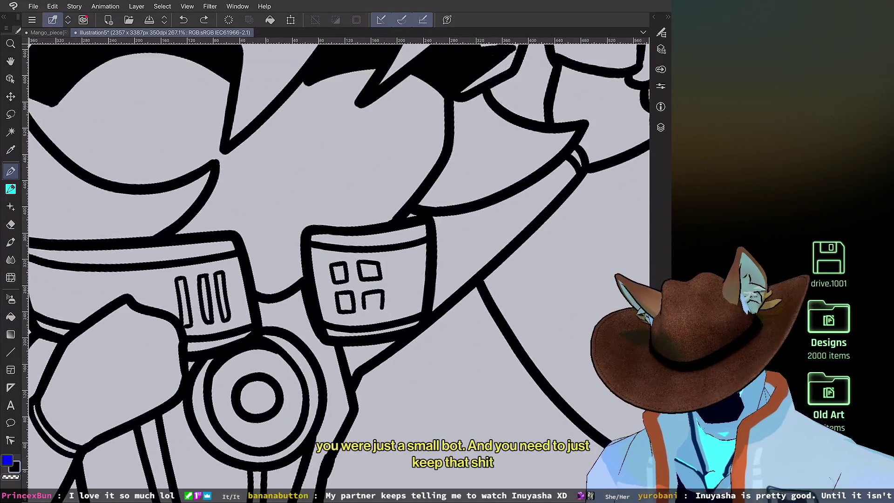
drag(344, 359, 357, 353)
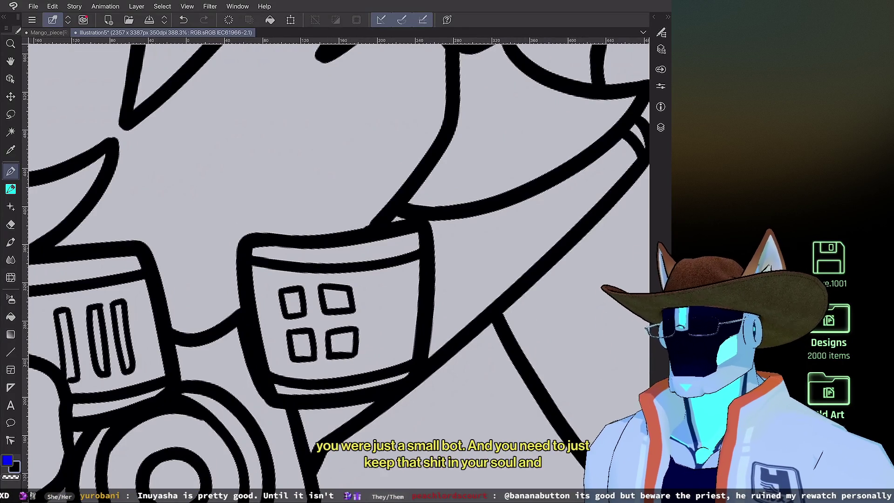
scroll(350, 261, down, 3)
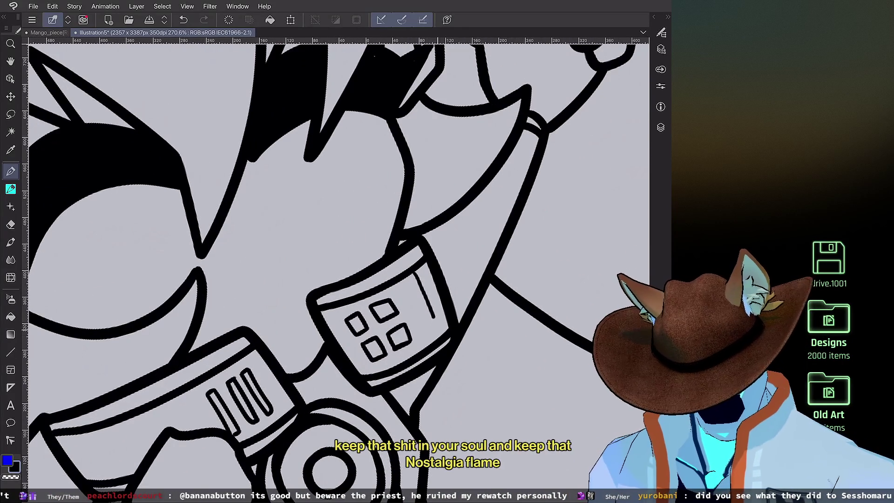
scroll(335, 261, down, 3)
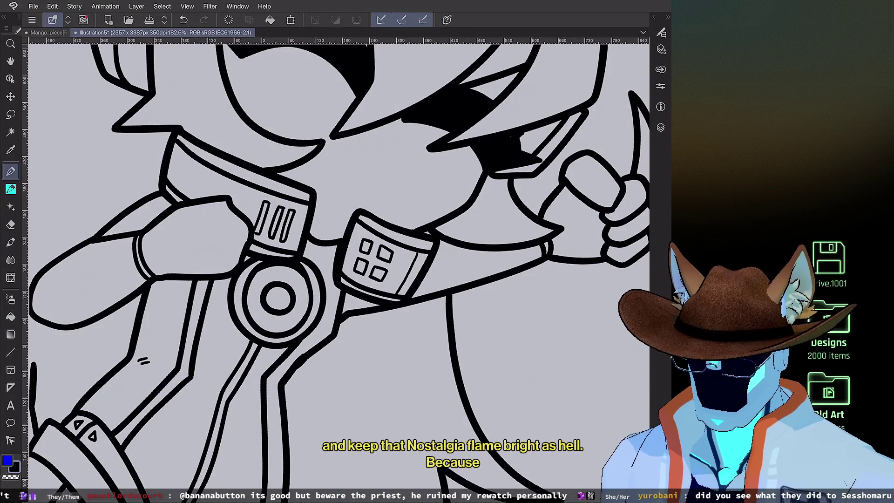
scroll(336, 261, down, 1)
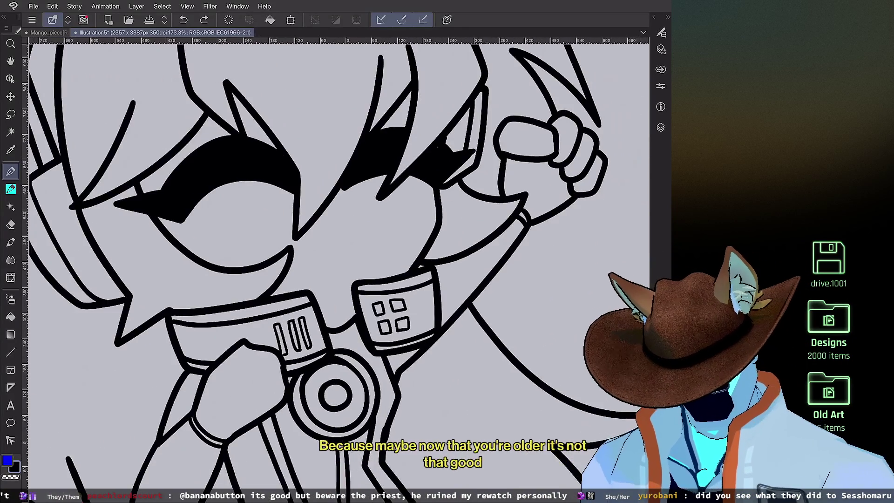
scroll(335, 261, down, 3)
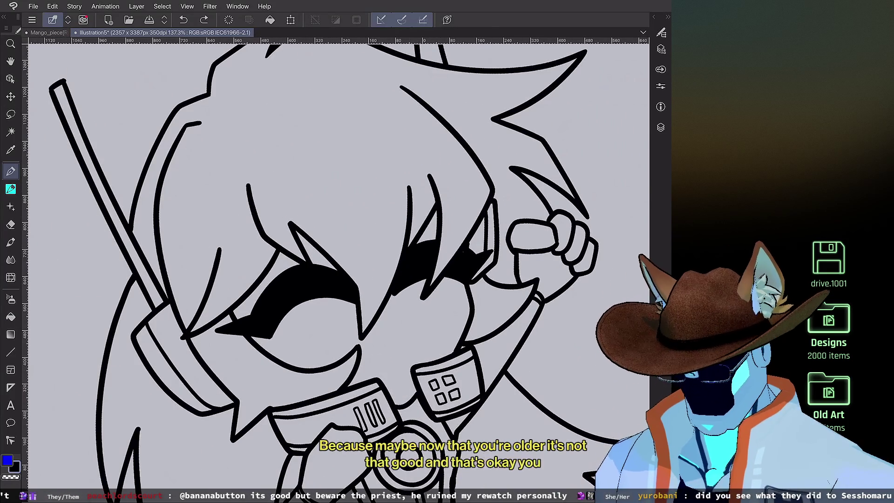
scroll(335, 261, down, 3)
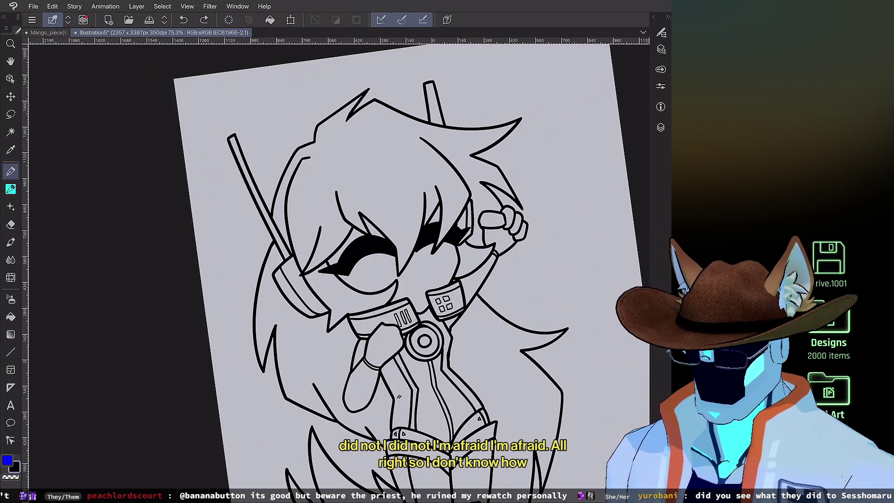
Step: Zoom out and nudge the view slightly right to show the full lineart page
scroll(377, 270, down, 3)
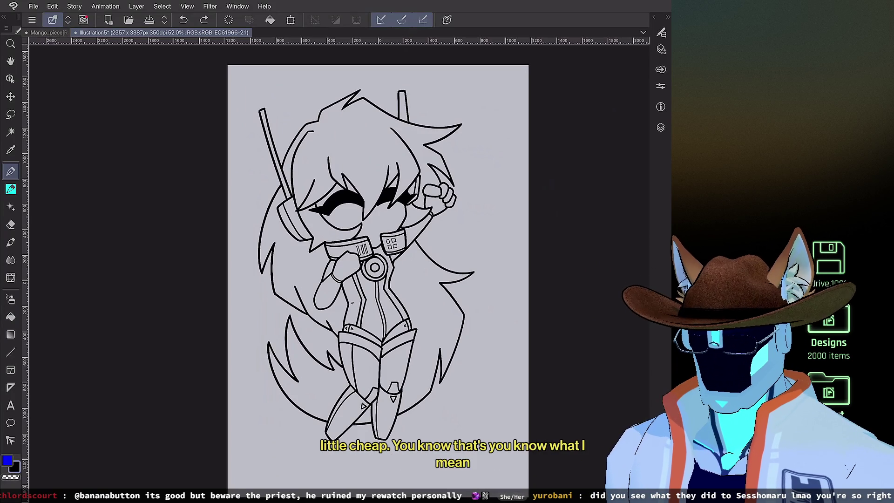
drag(379, 275, 388, 272)
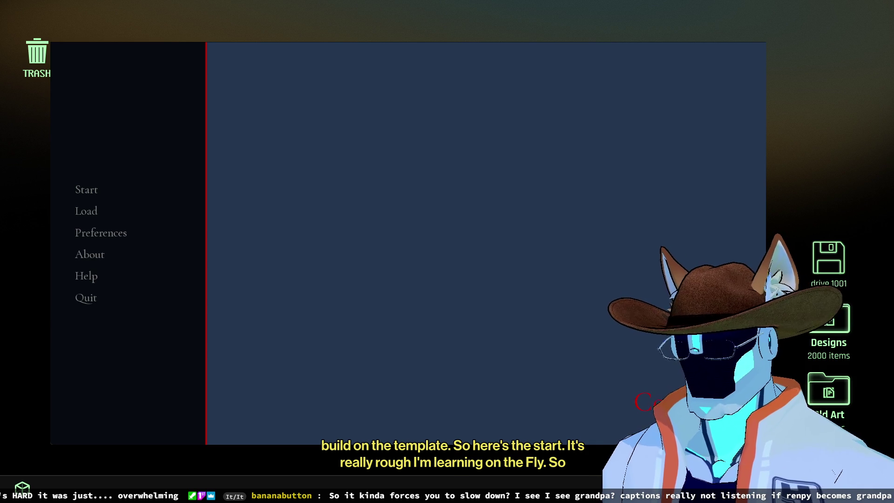
Step: Start the game and advance through the opening narration and corridor to Felix's greeting
click(91, 200)
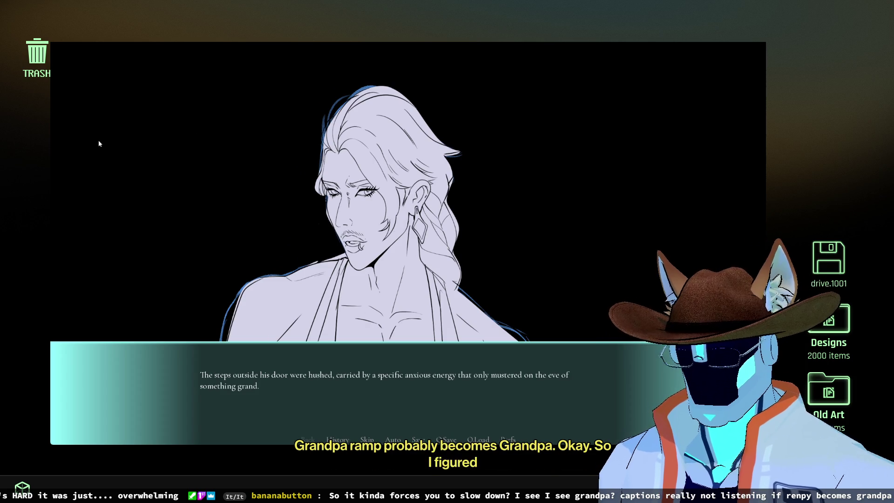
click(399, 314)
click(286, 369)
click(295, 375)
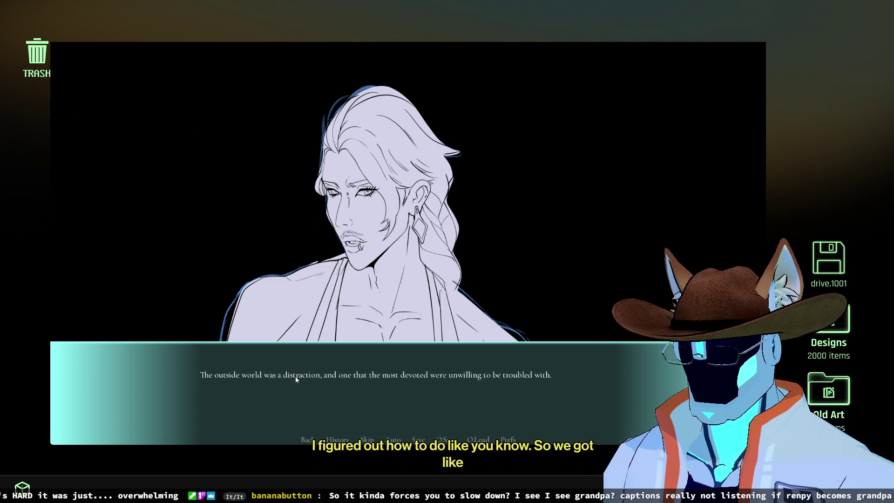
click(295, 377)
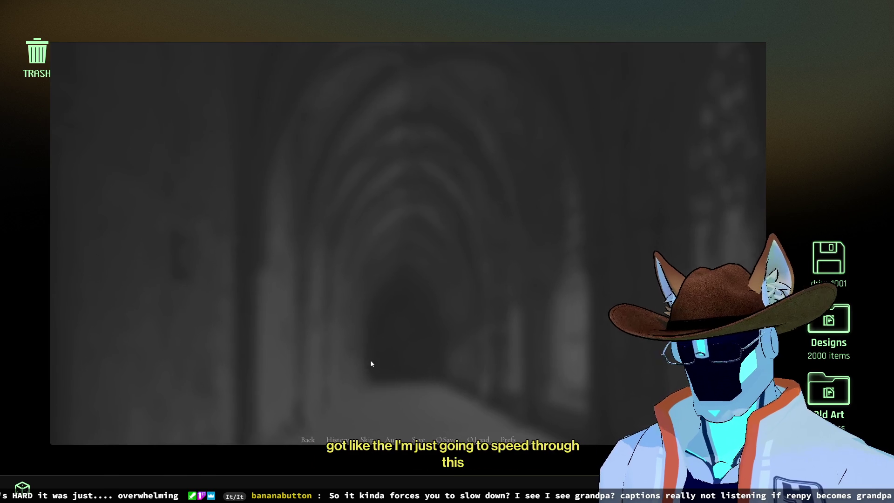
click(484, 356)
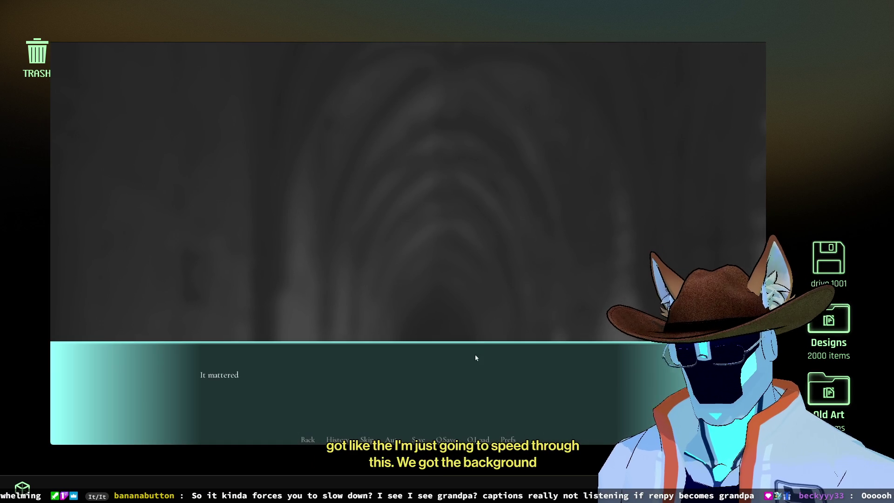
click(402, 372)
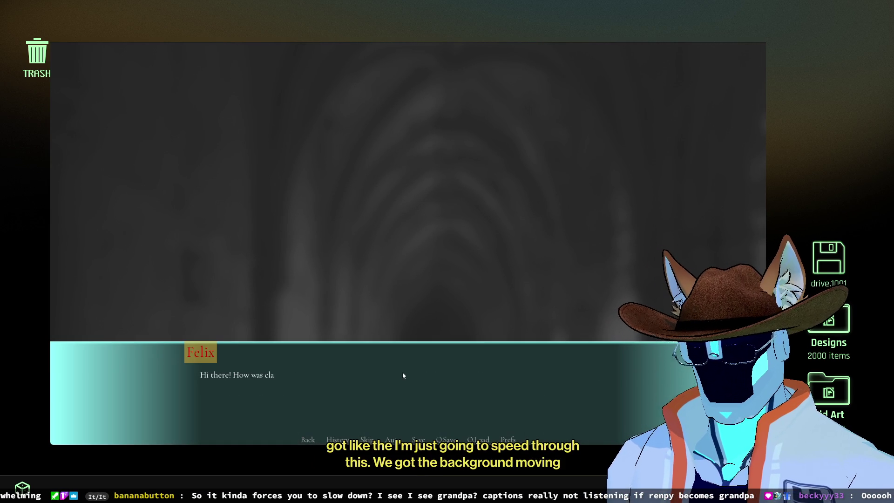
click(247, 373)
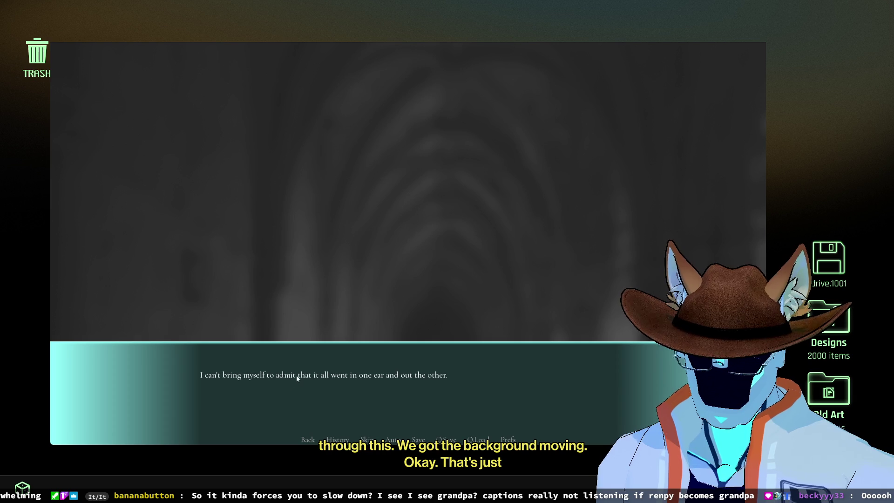
Step: Advance through Felix's lines, the narration and the panning hallway shot
click(358, 374)
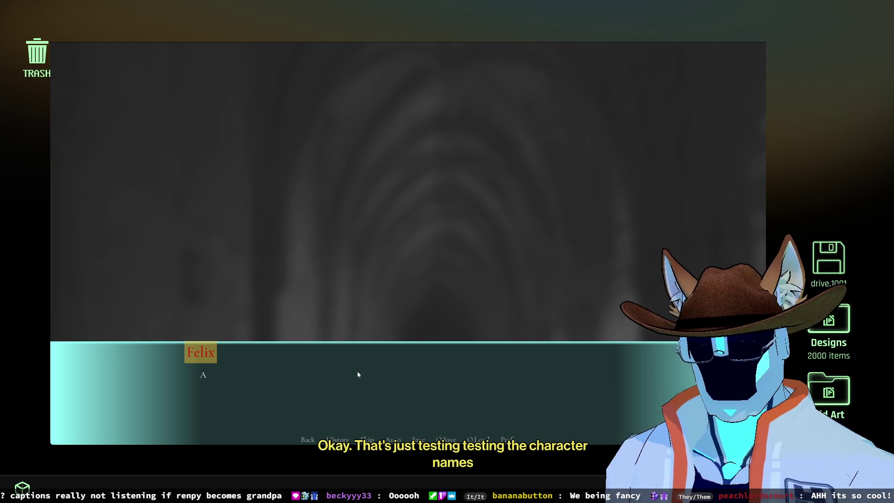
click(358, 374)
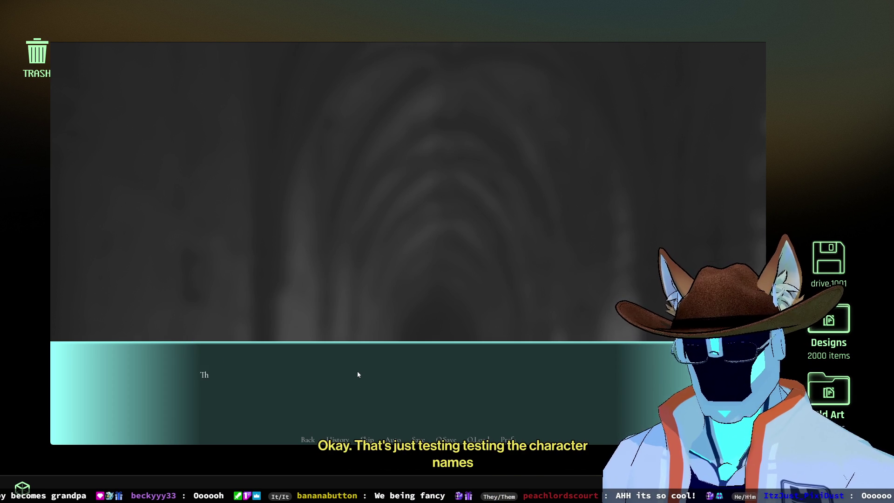
click(358, 374)
click(358, 375)
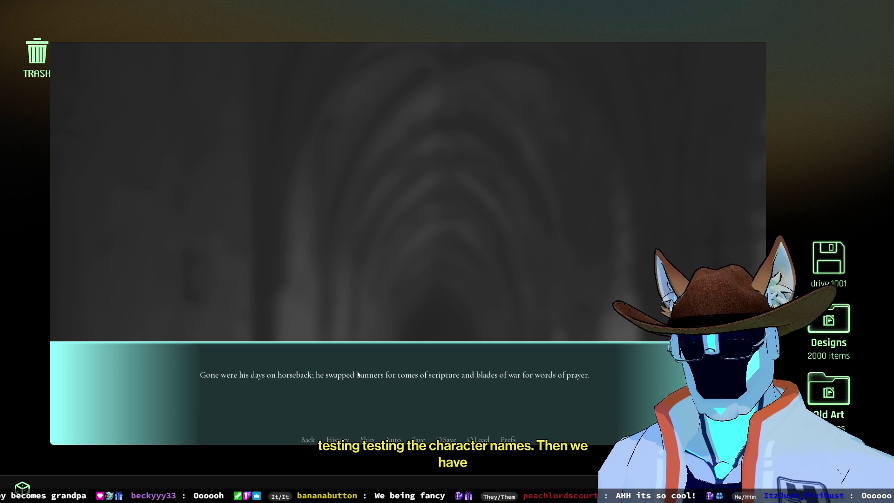
click(358, 375)
click(359, 382)
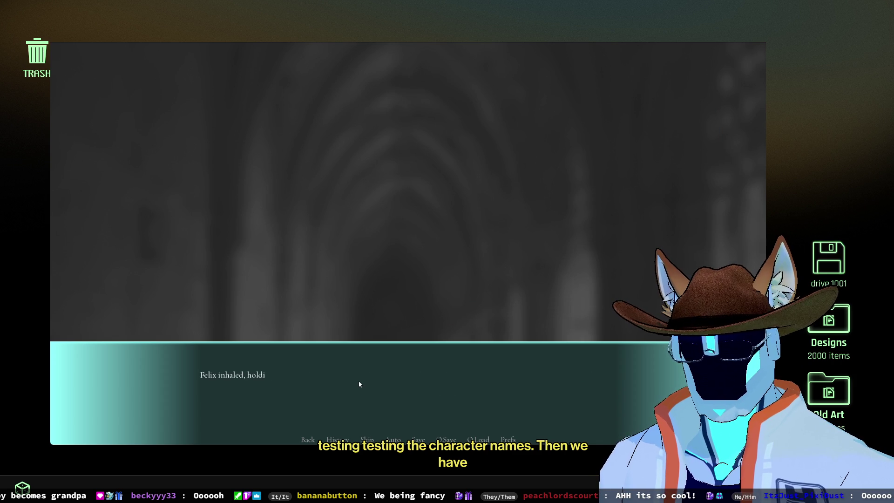
click(359, 384)
click(359, 383)
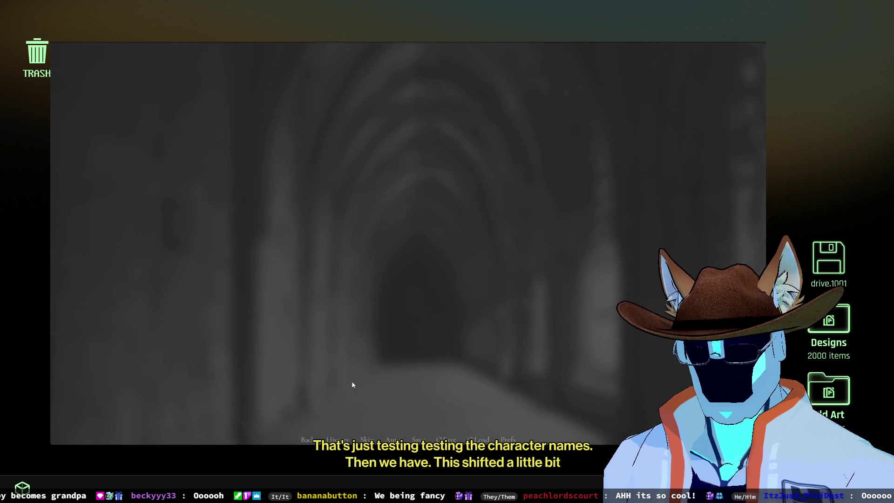
click(352, 385)
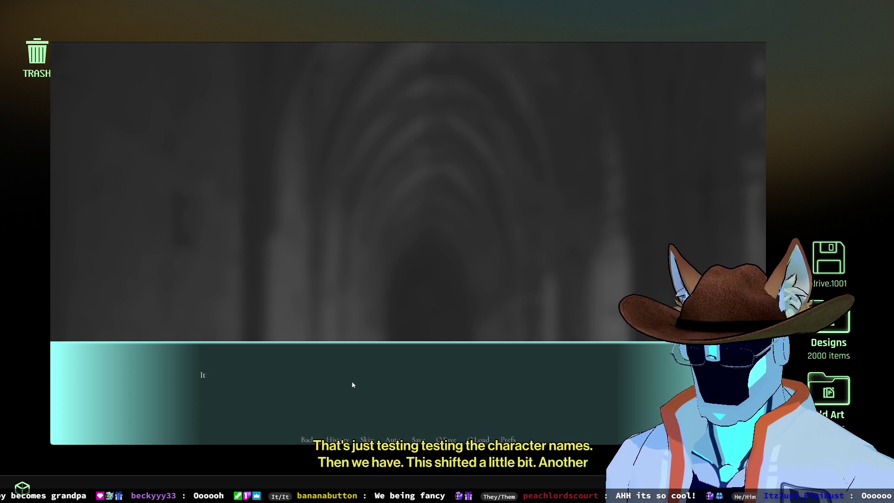
click(353, 384)
click(352, 384)
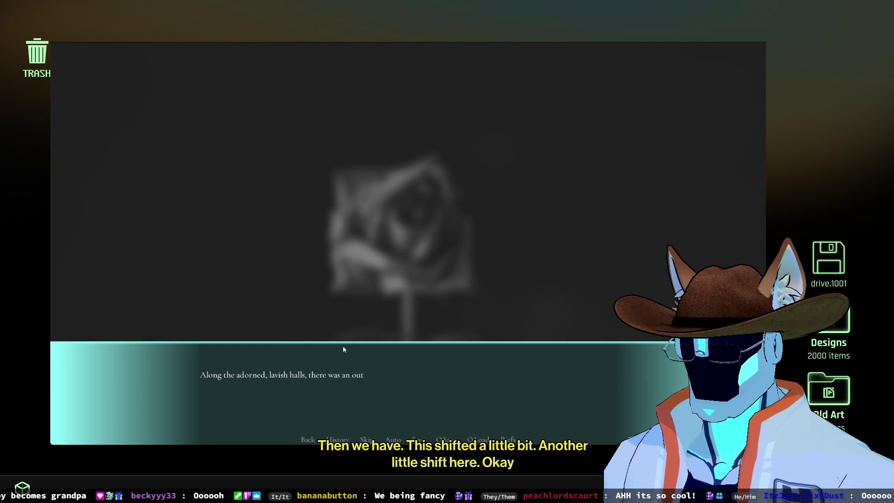
Step: Advance through the rose scene's passages and dialogue
click(305, 380)
click(304, 378)
click(305, 378)
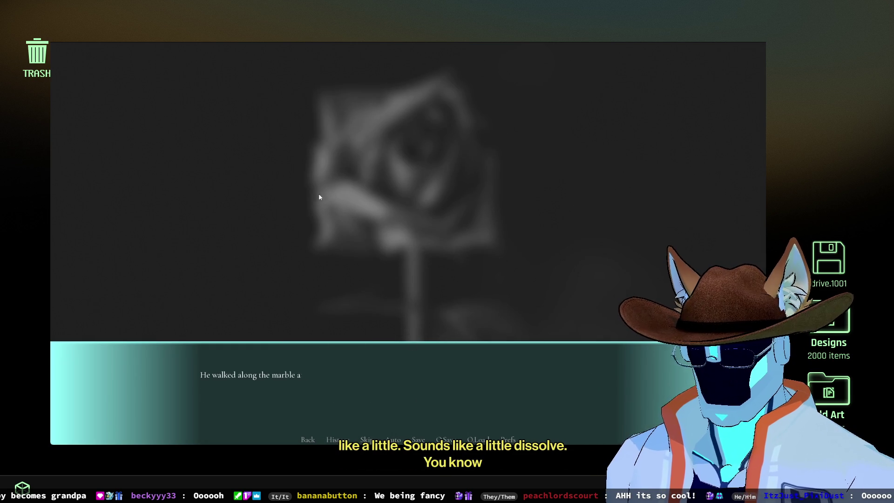
click(549, 397)
click(548, 397)
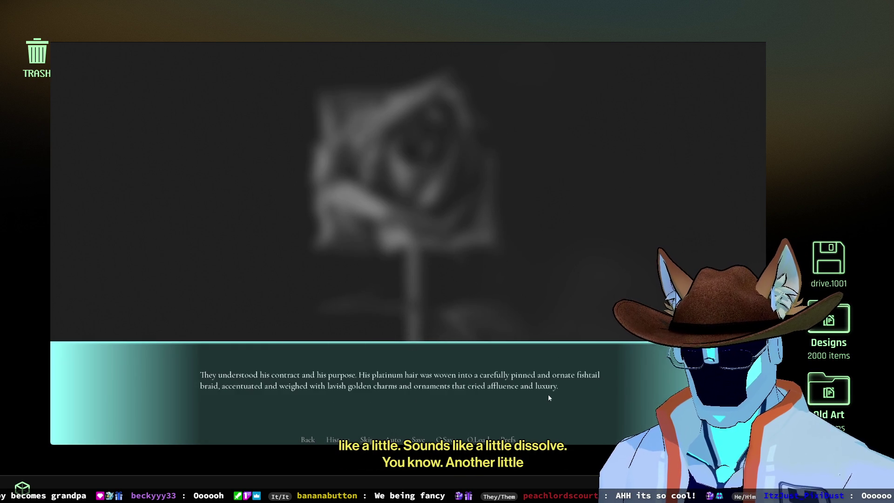
click(549, 397)
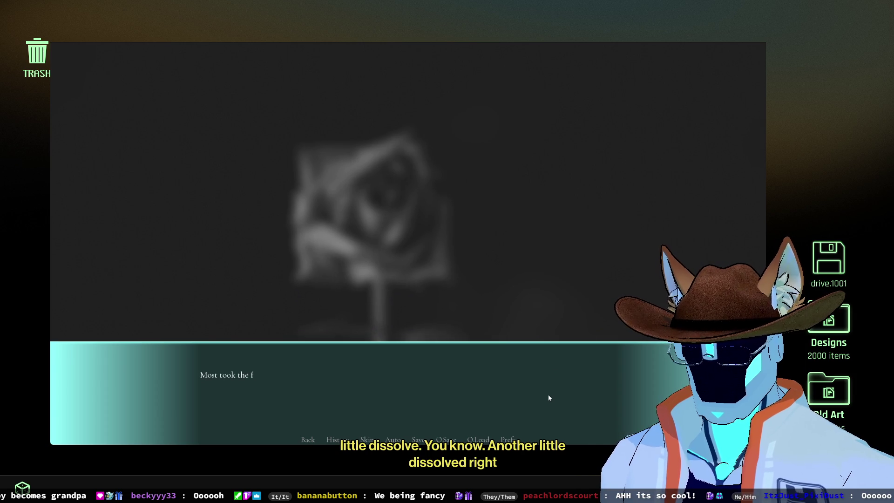
click(549, 397)
click(548, 397)
click(549, 397)
click(549, 398)
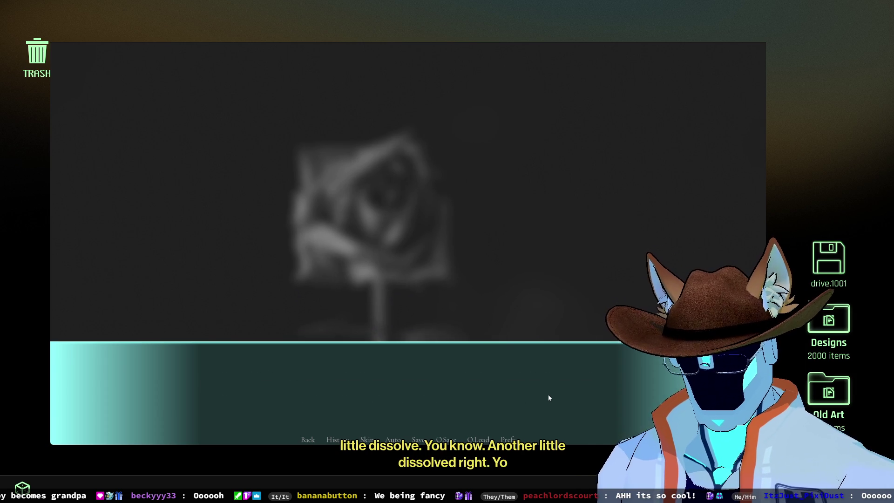
Step: Advance through the fox passage to the Follow Mana / Follow Felix choice
click(543, 399)
click(543, 399)
click(543, 399)
click(543, 399)
click(543, 399)
click(544, 399)
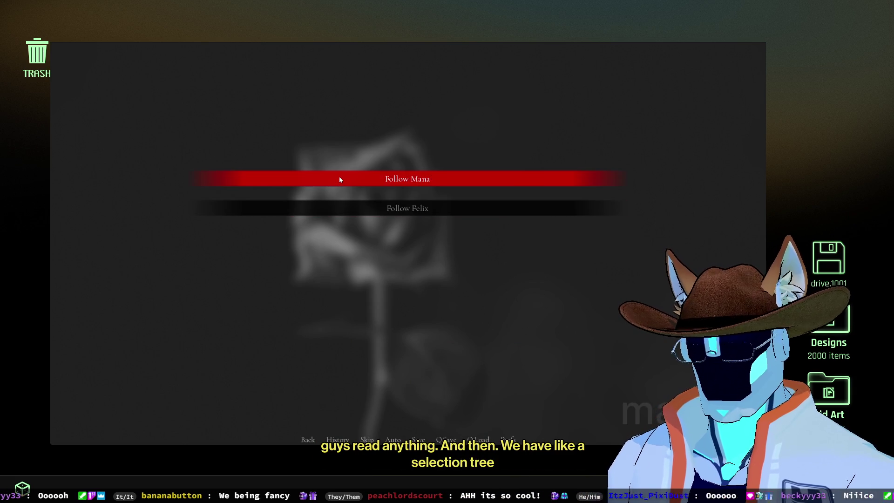
Step: Choose Follow Mana, return to the main menu, restart the game and open the action editor
click(333, 210)
click(375, 376)
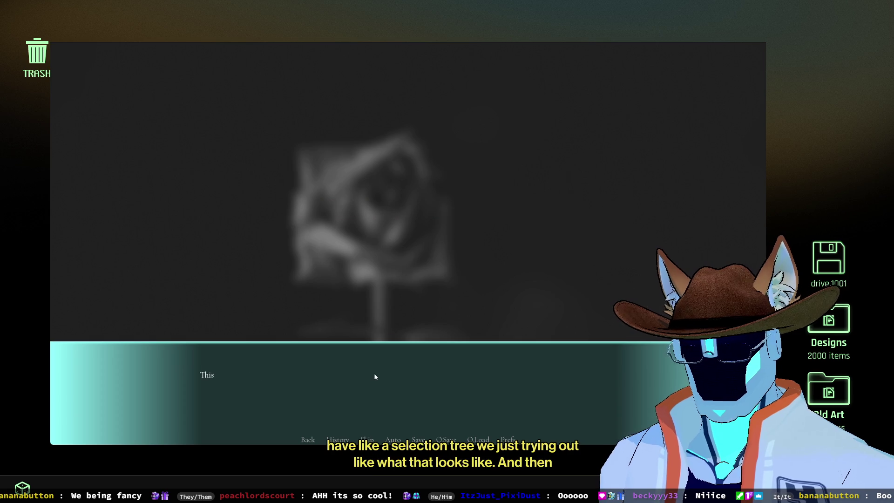
click(480, 407)
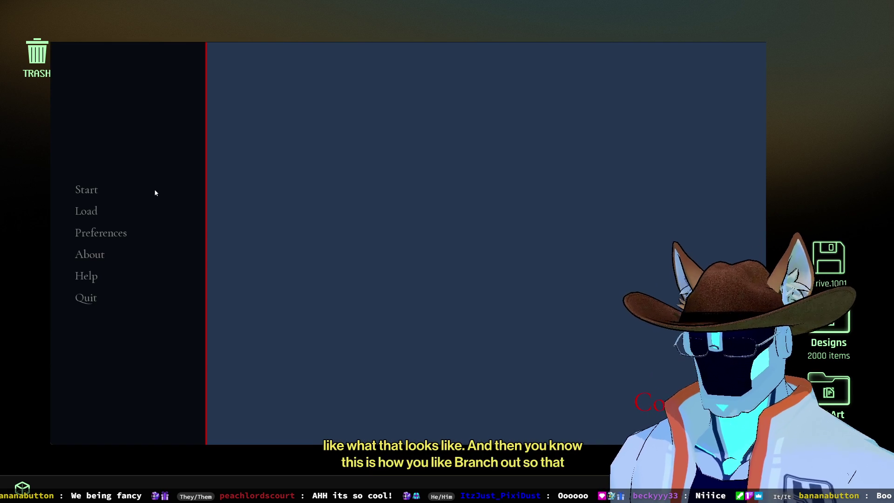
click(88, 190)
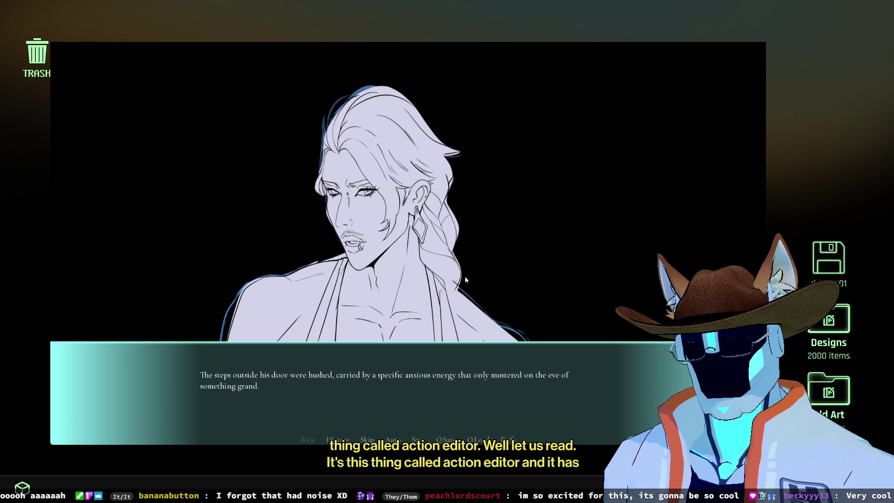
key(shift+p)
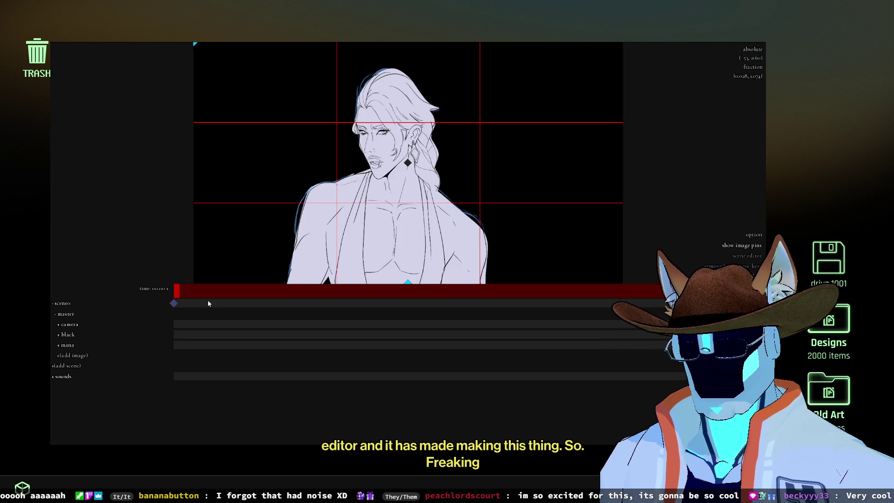
Step: Add a camera keyframe, keyframe mana's Child/Pos ypos to -27, and preview the timeline
mouse_move(408, 163)
mouse_down()
mouse_move(404, 153)
mouse_move(414, 179)
mouse_move(407, 171)
mouse_move(390, 184)
mouse_up()
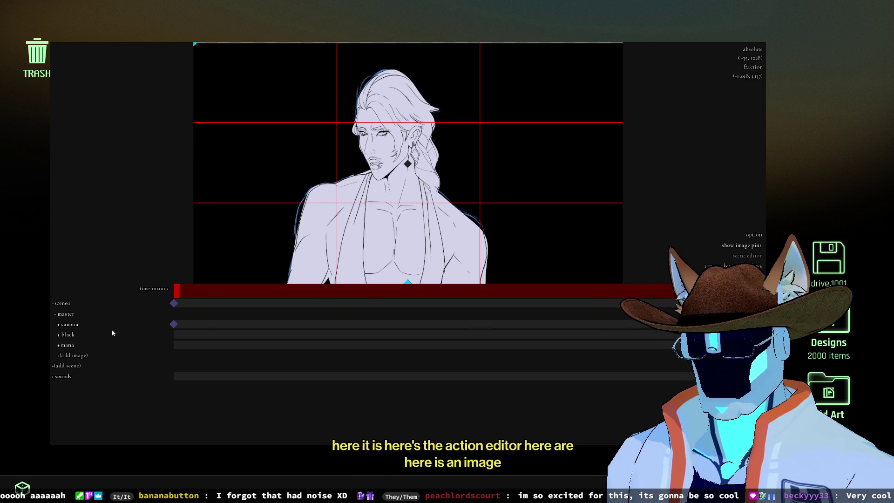
click(70, 347)
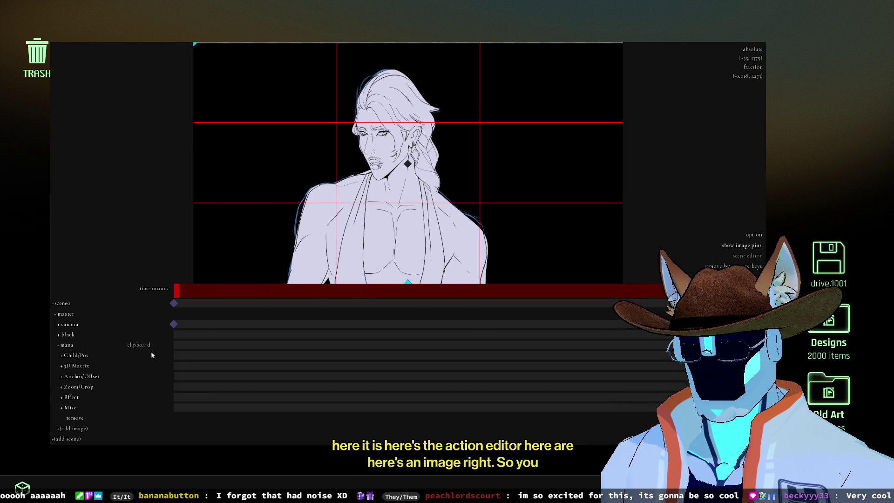
click(75, 355)
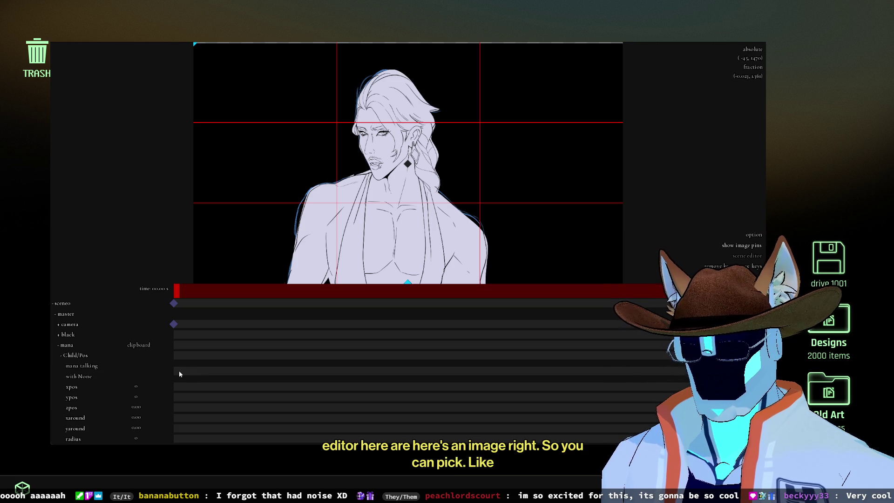
mouse_move(136, 398)
mouse_down()
mouse_move(125, 397)
mouse_move(166, 403)
mouse_up()
key(space)
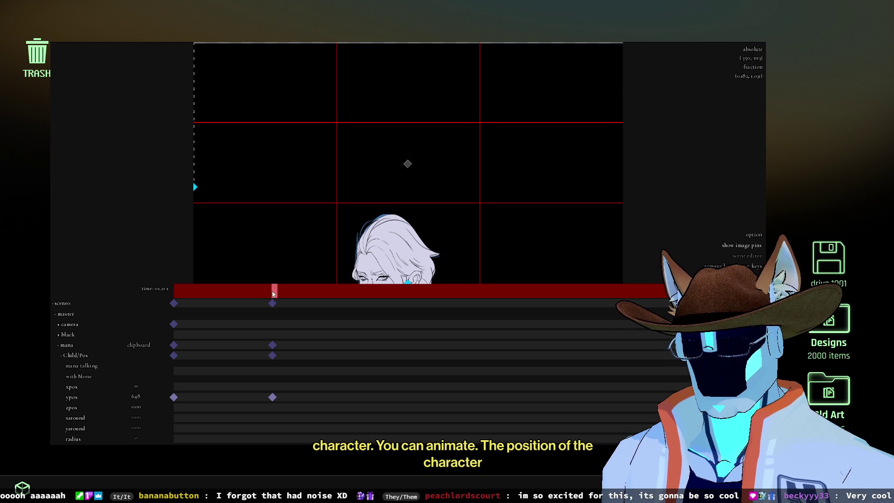
Step: Rewind, play and scrub through the character's current slide-down animation
drag(273, 294, 177, 291)
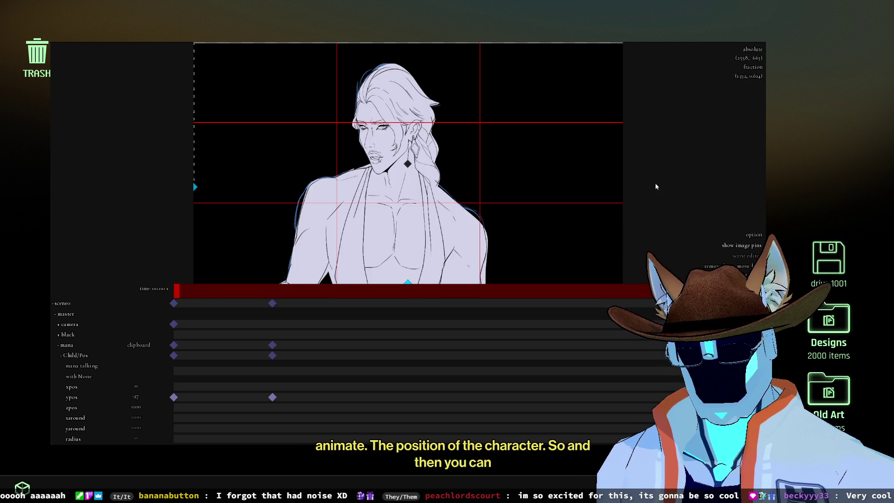
key(space)
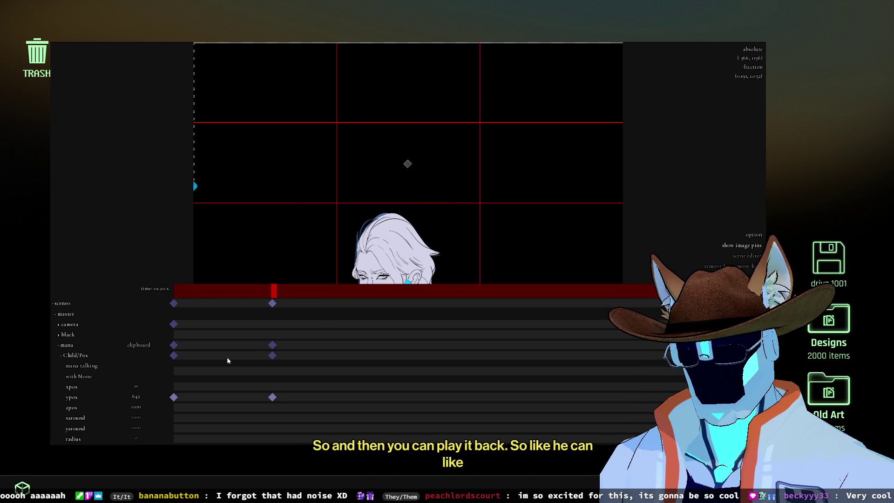
drag(136, 400, 155, 396)
drag(285, 291, 171, 292)
key(space)
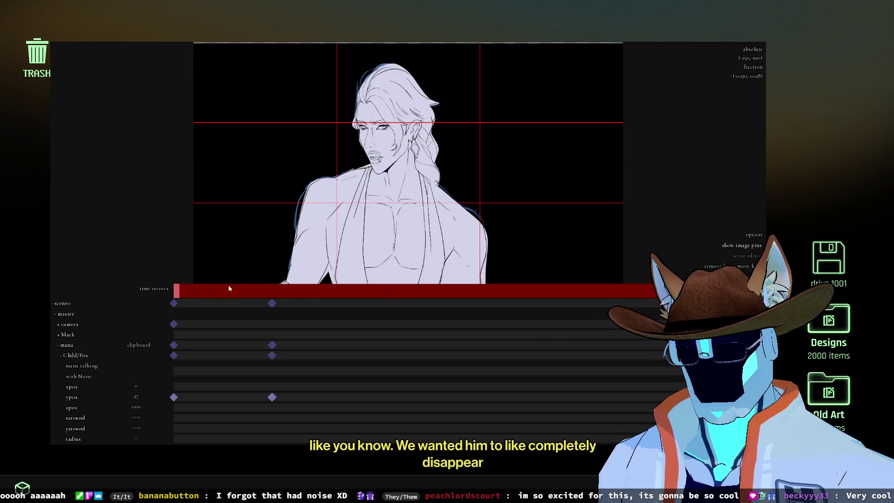
Step: Move the keyframes later in time and delete the extra keyframe column
drag(349, 399, 367, 398)
click(275, 399)
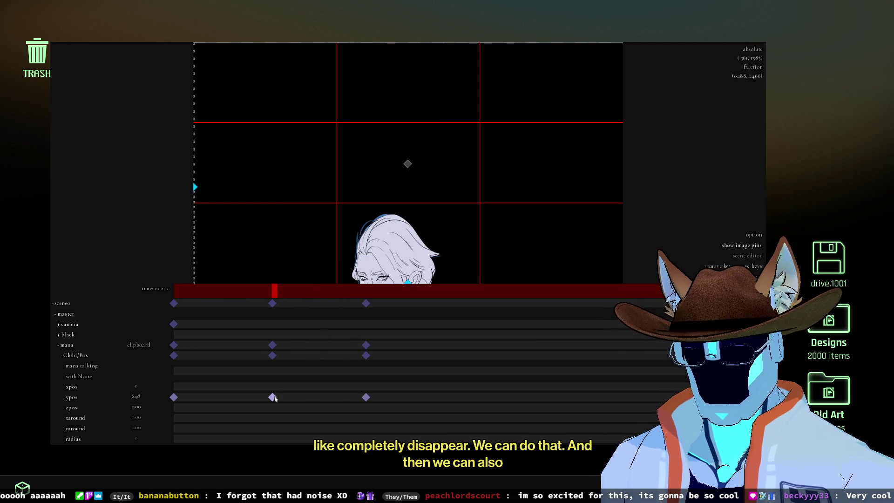
mouse_move(272, 399)
mouse_down()
mouse_move(399, 397)
mouse_move(354, 397)
mouse_up()
click(365, 398)
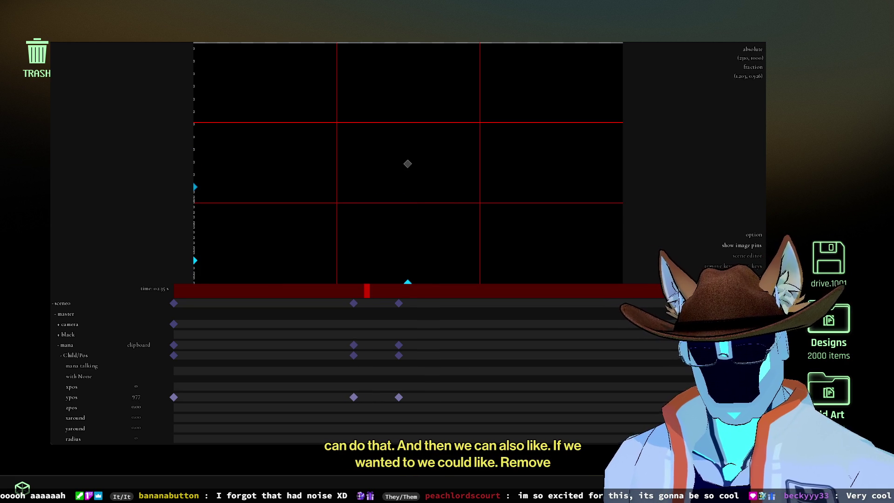
click(718, 267)
Step: Play back the slower slide-down and copy its code (ypos -27, linear 2.75 to 648)
mouse_move(368, 288)
mouse_down()
mouse_move(382, 290)
mouse_move(157, 303)
mouse_move(199, 291)
mouse_up()
key(space)
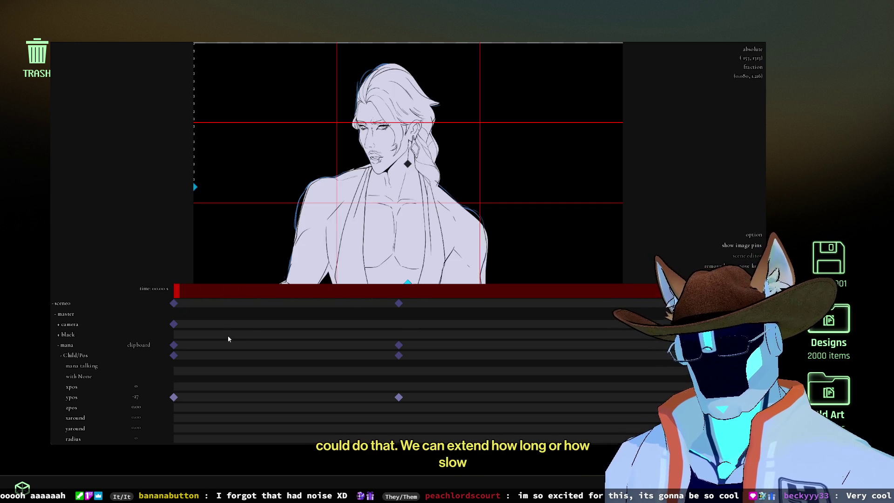
mouse_move(183, 296)
mouse_down()
mouse_move(452, 288)
mouse_move(251, 286)
mouse_move(519, 290)
mouse_up()
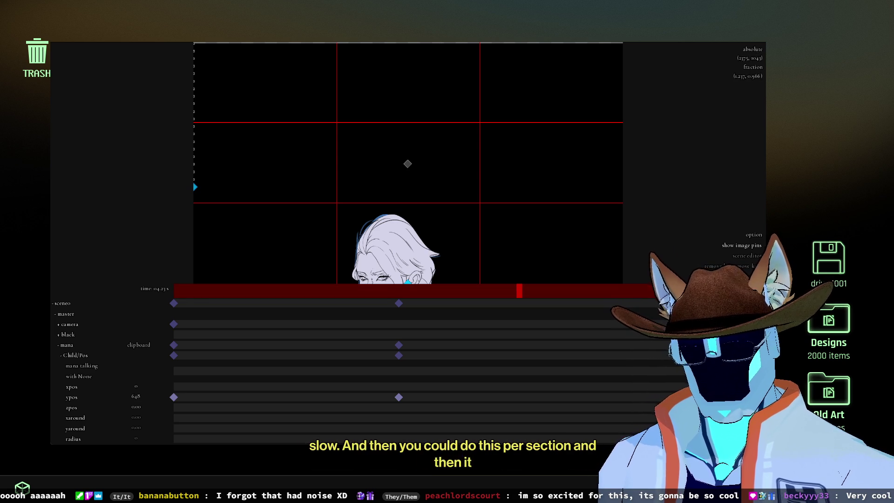
key(c)
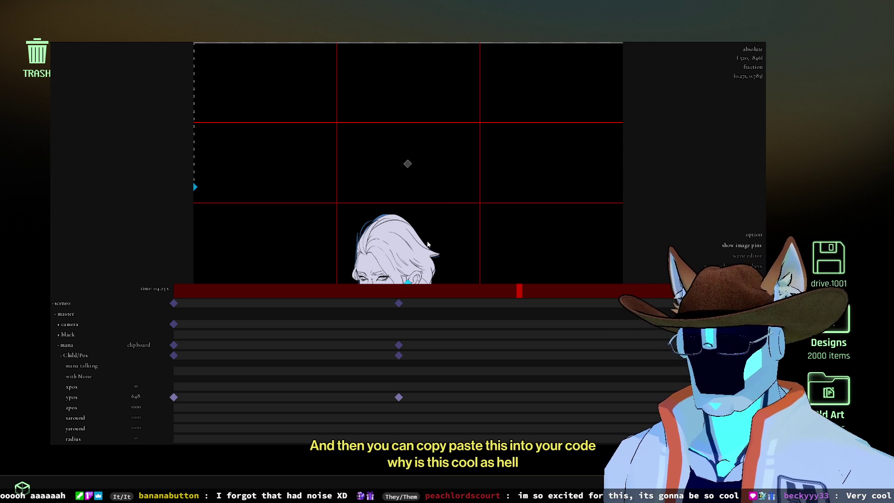
click(524, 299)
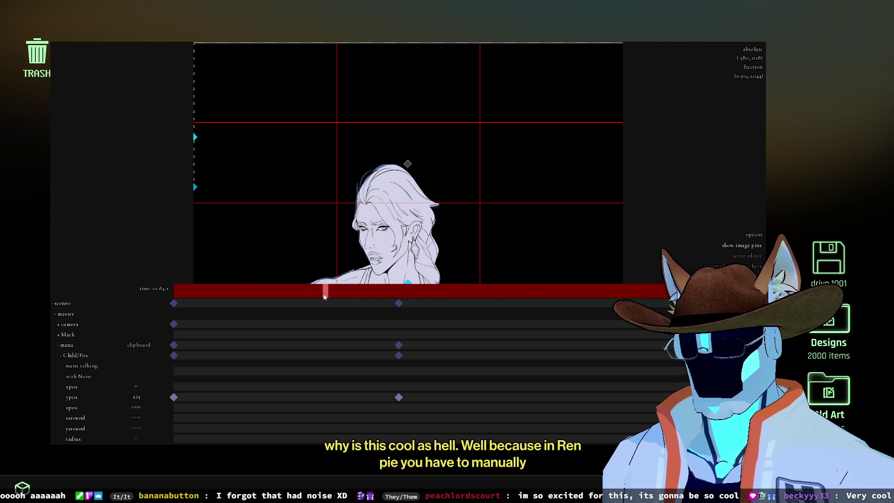
Step: Test a camera pan on the timeline, then remove the camera keyframes it added
click(350, 295)
mouse_move(311, 311)
mouse_down()
mouse_move(355, 293)
mouse_move(379, 300)
mouse_move(340, 267)
mouse_move(299, 287)
mouse_move(239, 289)
mouse_move(299, 292)
mouse_up()
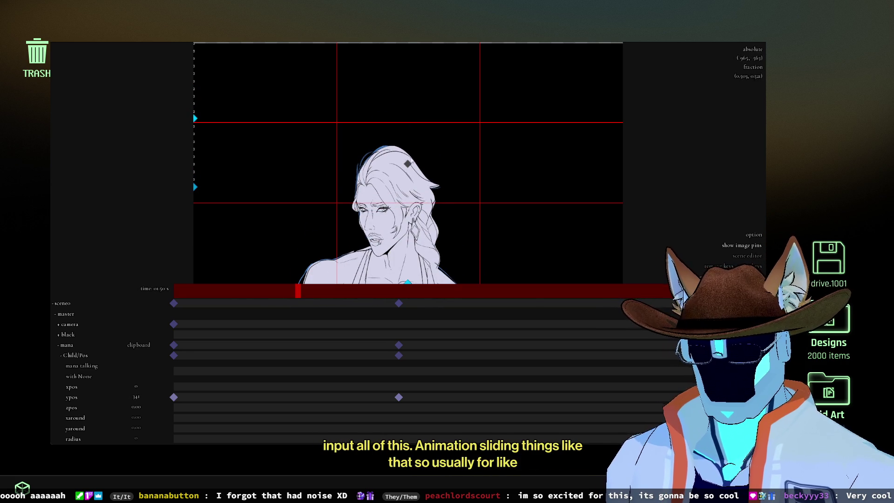
mouse_move(408, 164)
mouse_down()
mouse_move(326, 119)
mouse_move(315, 74)
mouse_up()
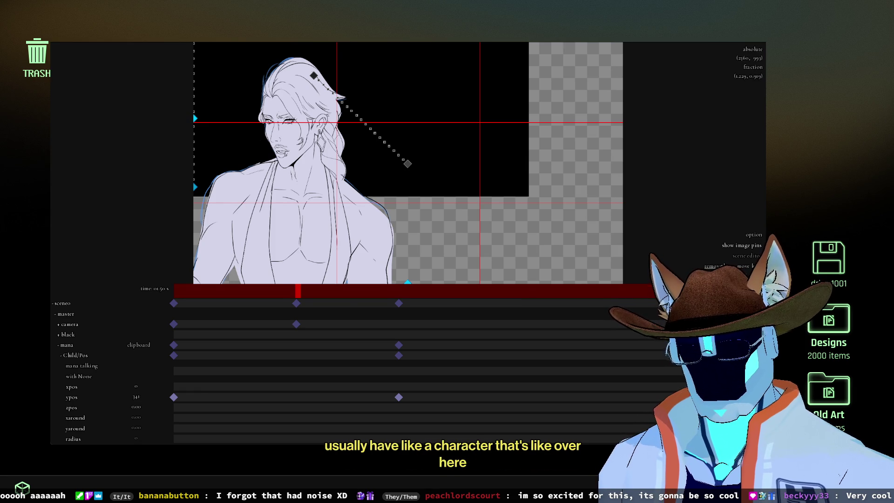
click(741, 265)
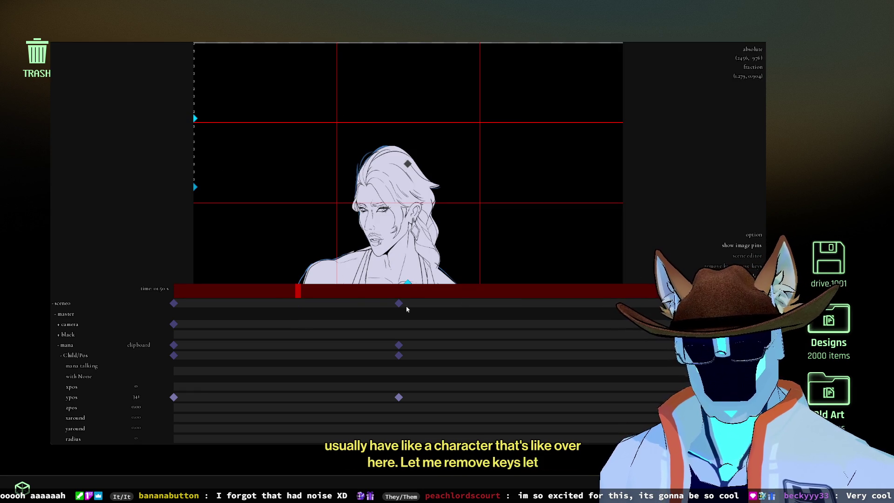
click(181, 292)
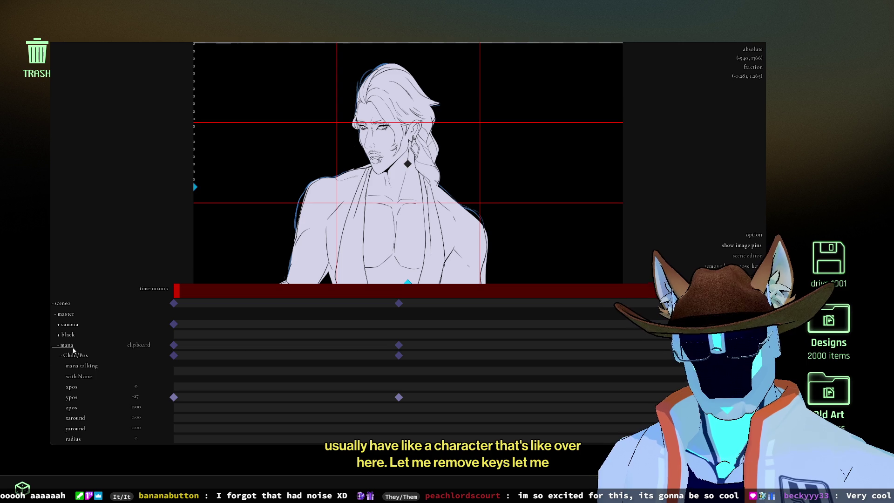
Step: Delete the camera's time-zero keyframe and scrub back to the character's start at ypos -27
click(70, 347)
click(66, 347)
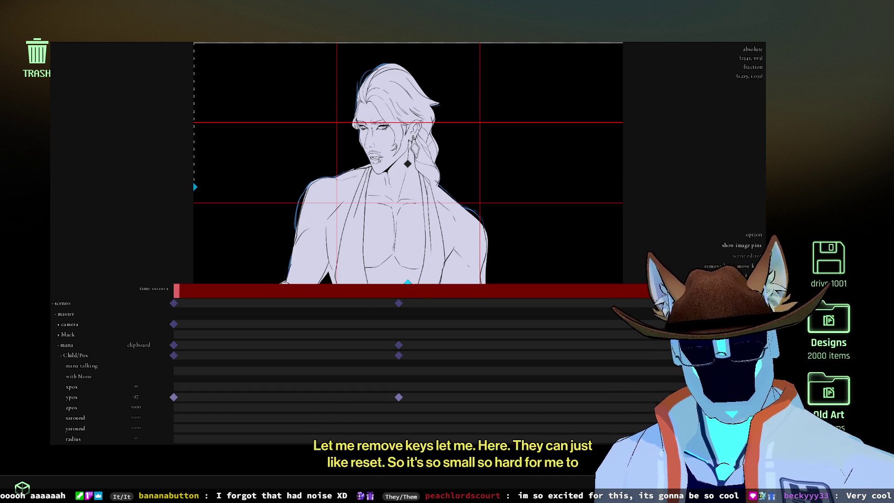
click(717, 267)
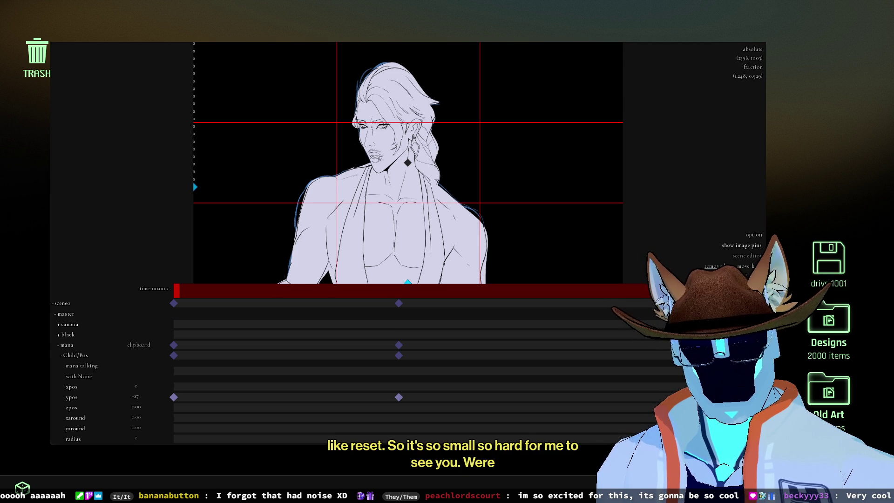
click(399, 290)
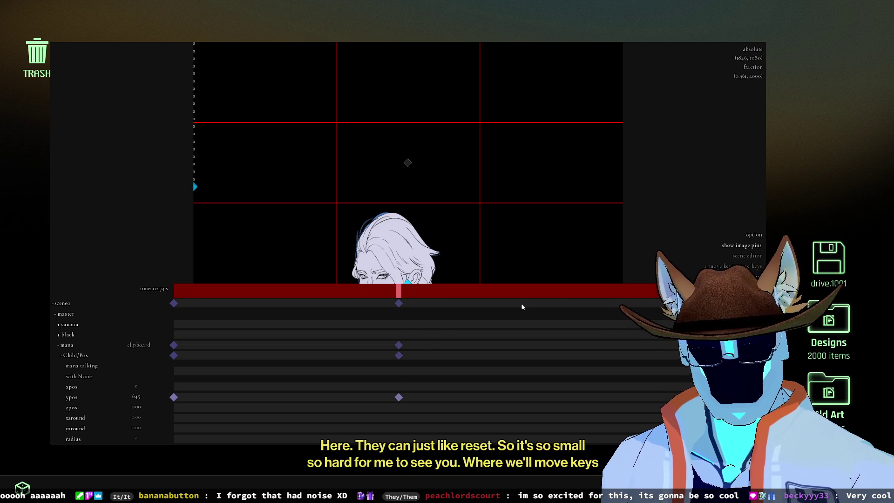
drag(398, 290, 157, 286)
scroll(114, 415, down, 3)
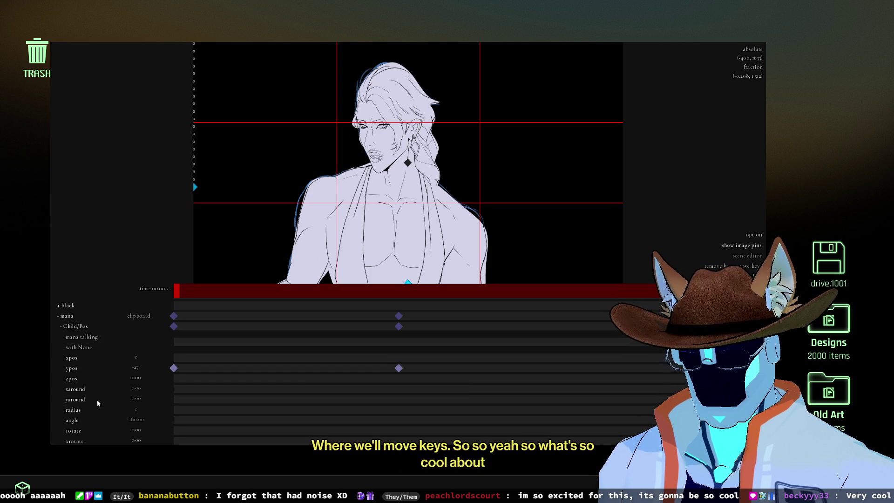
Step: Show the character's Zoom/Crop properties and key its zoom at 1.00 at the timeline start
click(79, 326)
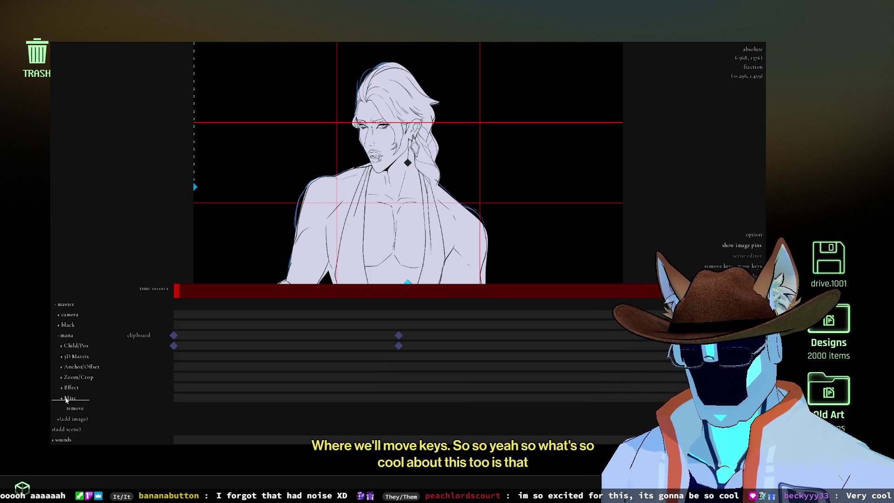
click(78, 378)
scroll(98, 382, down, 2)
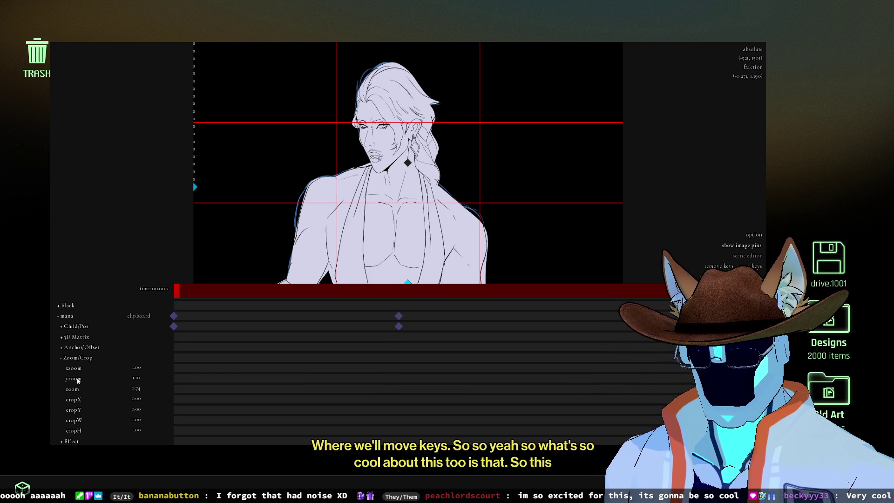
mouse_move(138, 391)
mouse_down()
mouse_move(153, 390)
mouse_move(144, 393)
mouse_up()
click(136, 391)
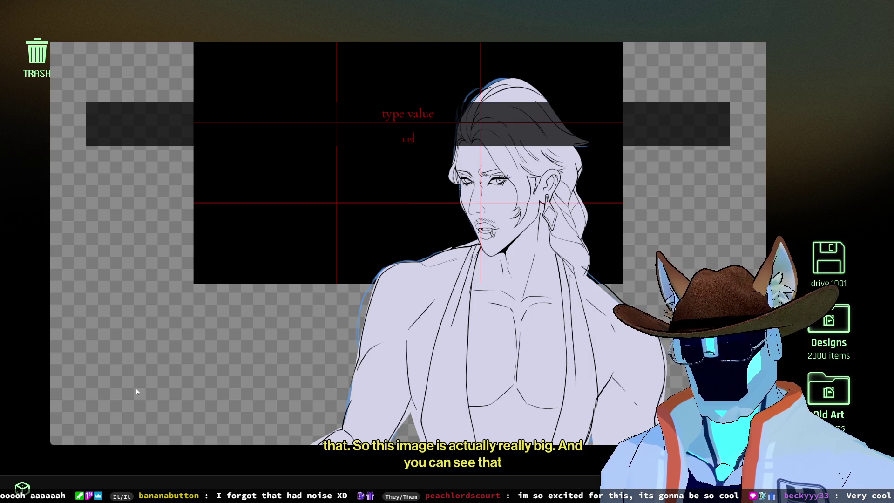
key(BackSpace)
key(BackSpace)
key(BackSpace)
text(1)
key(Return)
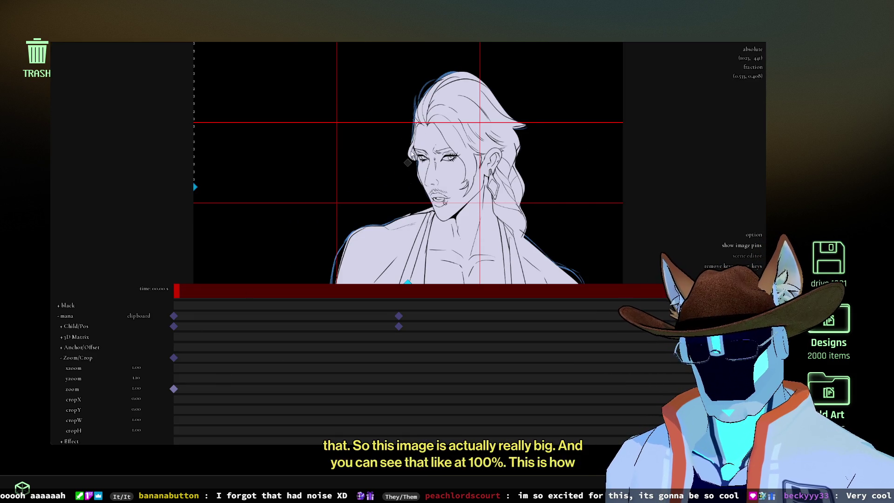
Step: Try zooms from 0.44 to a face close-up, settling on a closer torso mid shot
scroll(431, 189, up, 2)
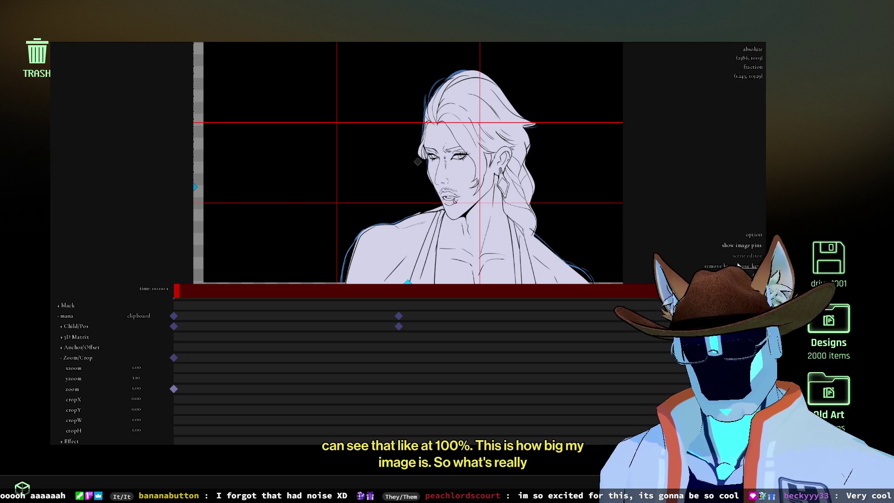
scroll(716, 267, down, 3)
mouse_move(136, 394)
mouse_down()
mouse_move(115, 395)
mouse_move(135, 393)
mouse_move(115, 394)
mouse_move(132, 401)
mouse_move(147, 389)
mouse_up()
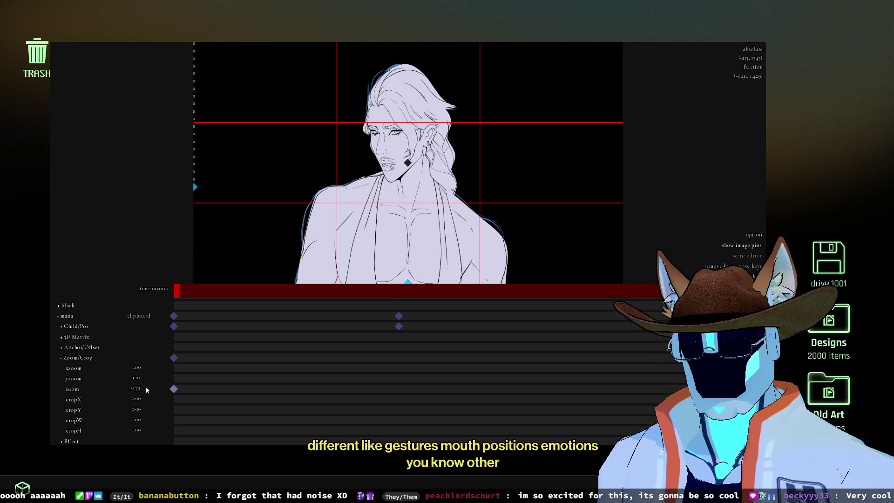
drag(138, 389, 174, 389)
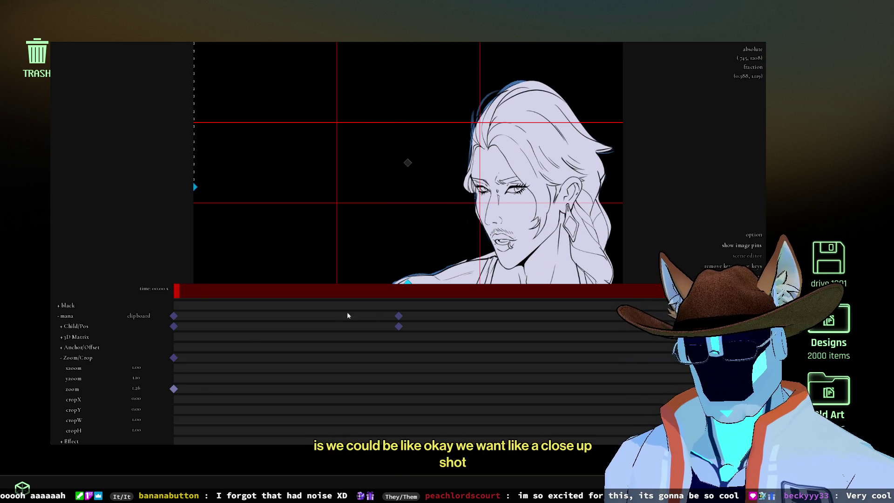
mouse_move(140, 391)
mouse_down()
mouse_move(87, 389)
mouse_move(177, 388)
mouse_move(111, 382)
mouse_up()
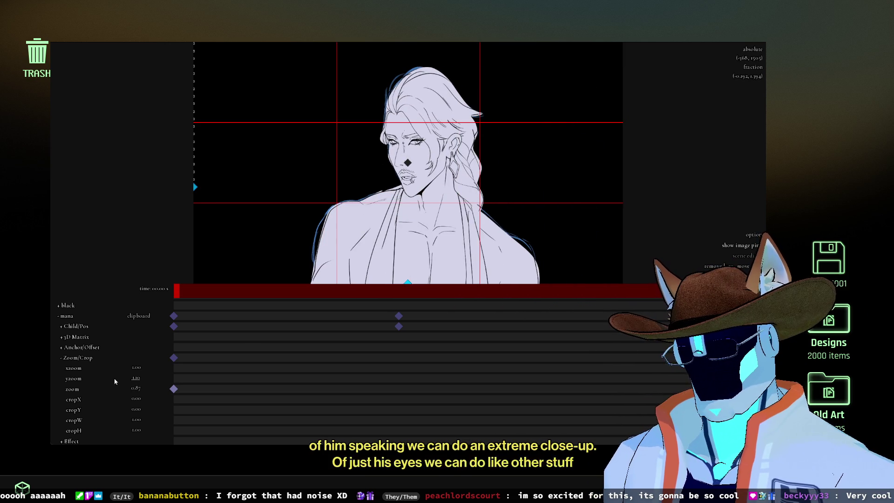
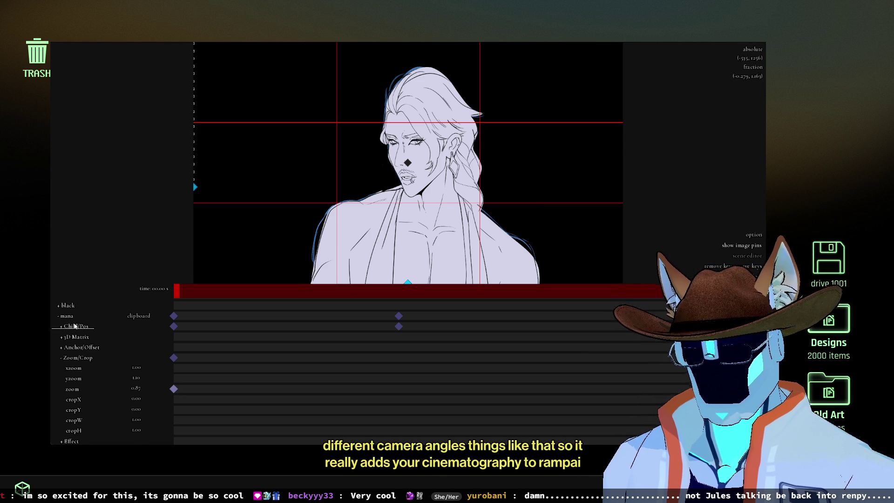
Step: Shift the black background up-right, move the mana sprite left to xpos -380, and copy the code
click(75, 326)
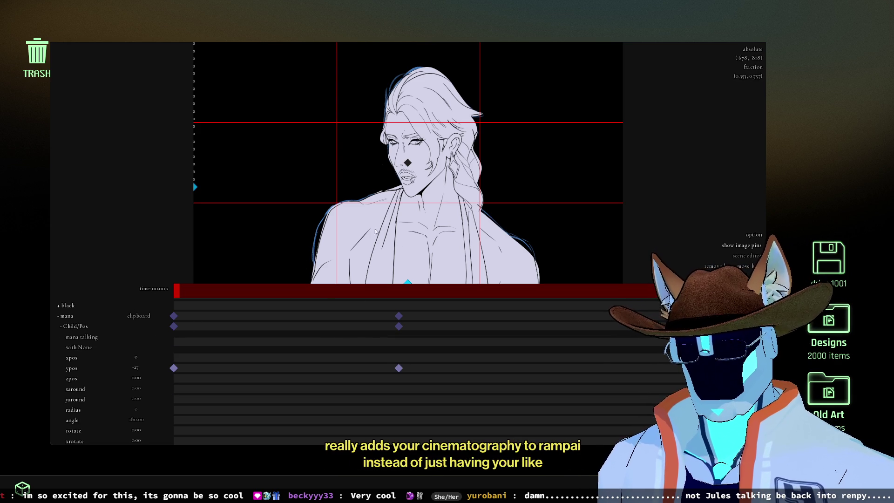
mouse_move(390, 284)
mouse_down()
mouse_move(368, 284)
mouse_move(447, 280)
mouse_up()
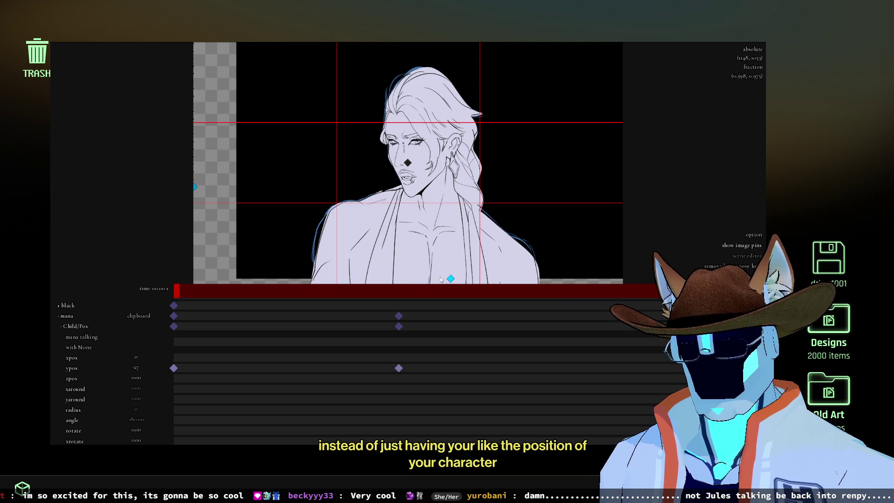
mouse_move(193, 189)
mouse_down()
mouse_move(140, 167)
mouse_move(86, 95)
mouse_move(65, 114)
mouse_move(116, 56)
mouse_move(89, 60)
mouse_up()
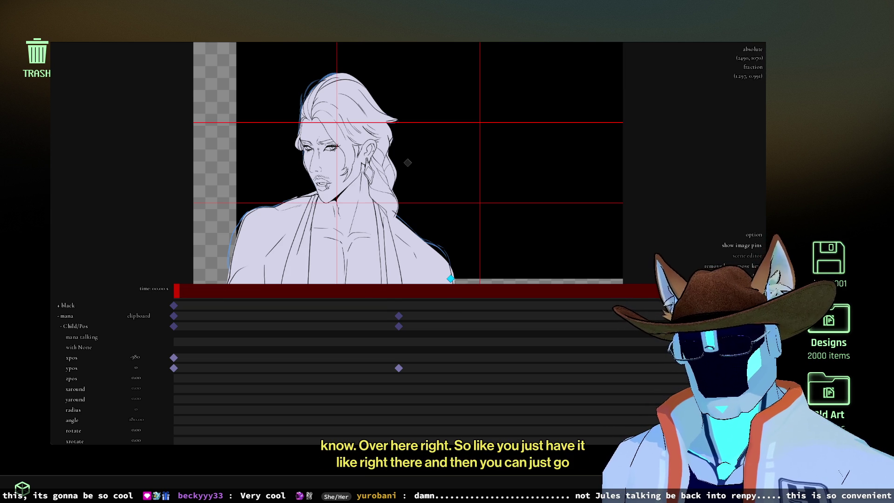
click(740, 277)
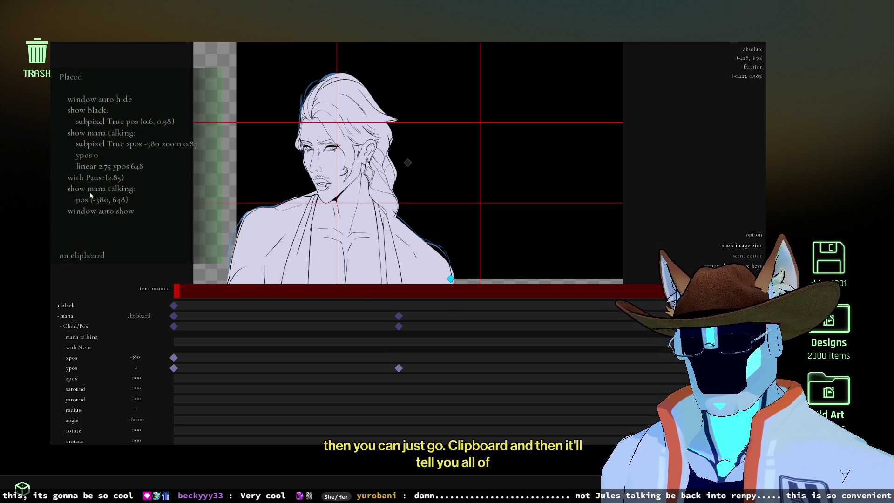
Step: Copy the placement code again, close the editor with Yes, then reopen it with Shift+P
key(ctrl+c)
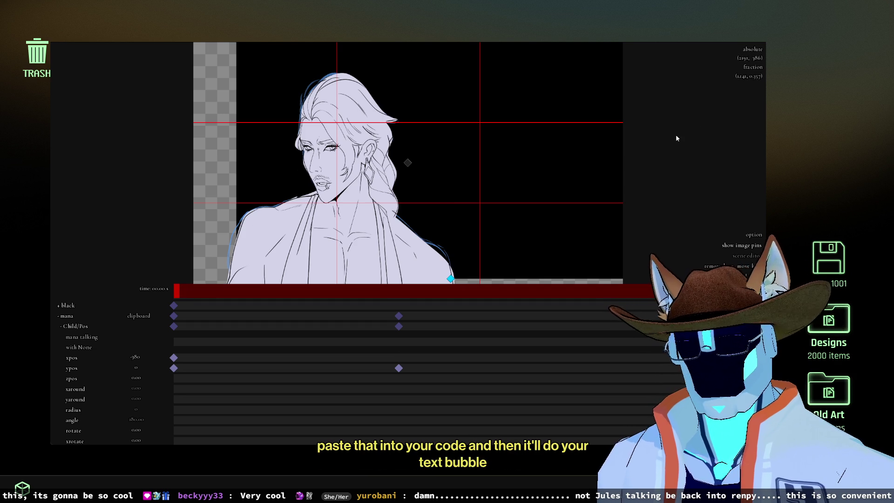
key(Escape)
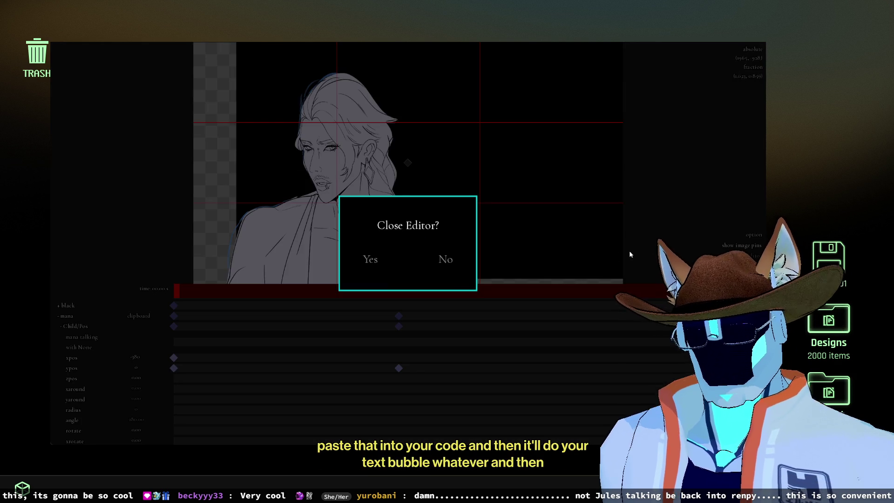
click(371, 260)
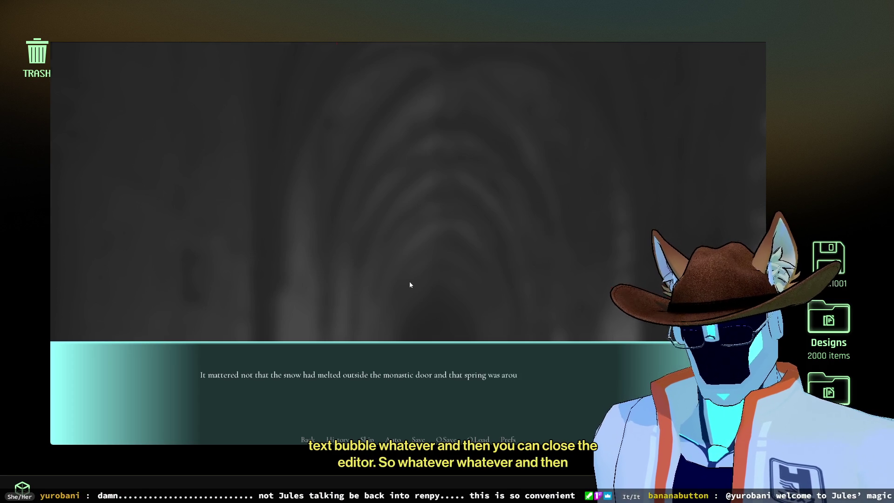
key(shift+p)
Step: Pan the camera across the cathedral background and set the playhead to about 00.91 s
mouse_move(403, 162)
mouse_down()
mouse_move(389, 150)
mouse_move(328, 152)
mouse_up()
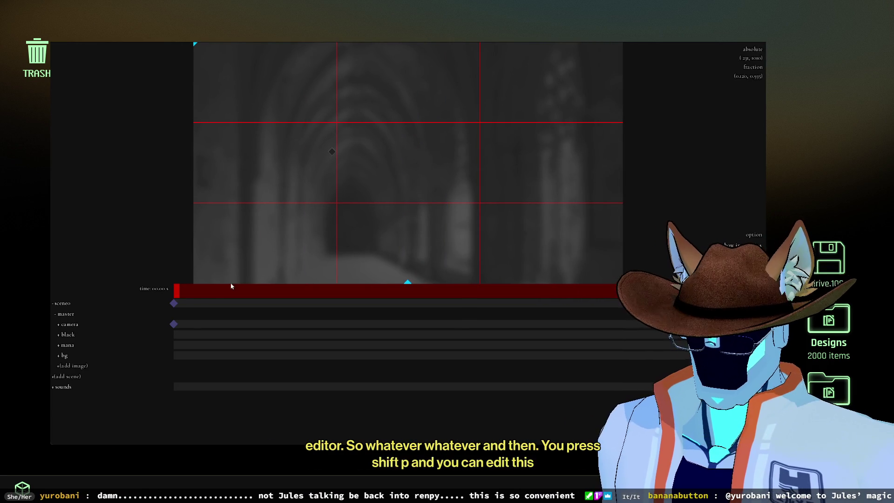
click(250, 294)
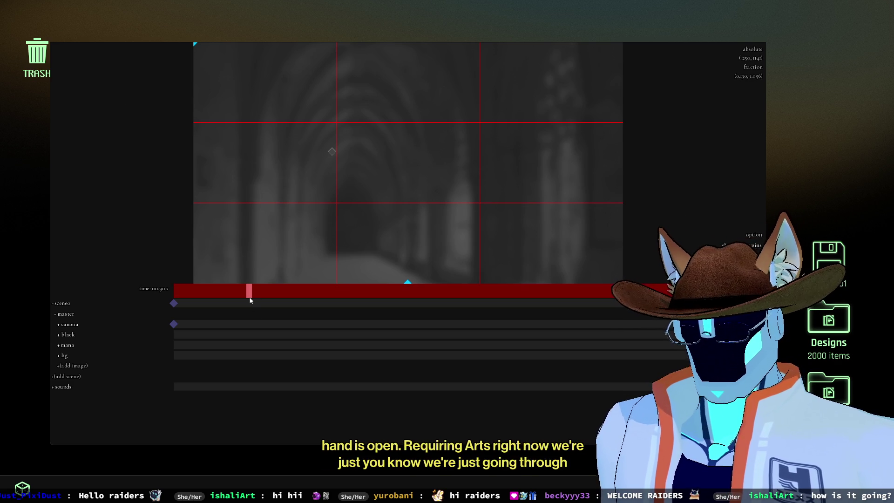
Step: Scrub the playhead from 00.70 s to 01.04 s, then back to 00.00 s
click(234, 294)
drag(234, 301, 261, 295)
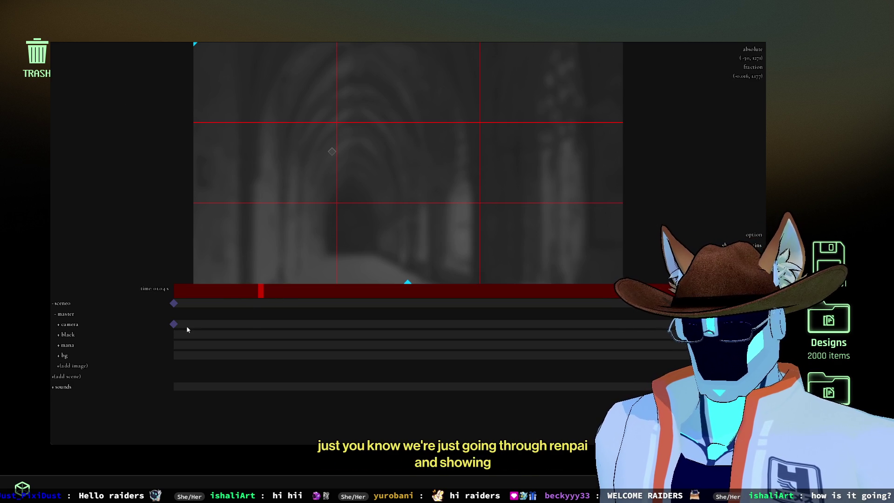
drag(177, 293, 142, 295)
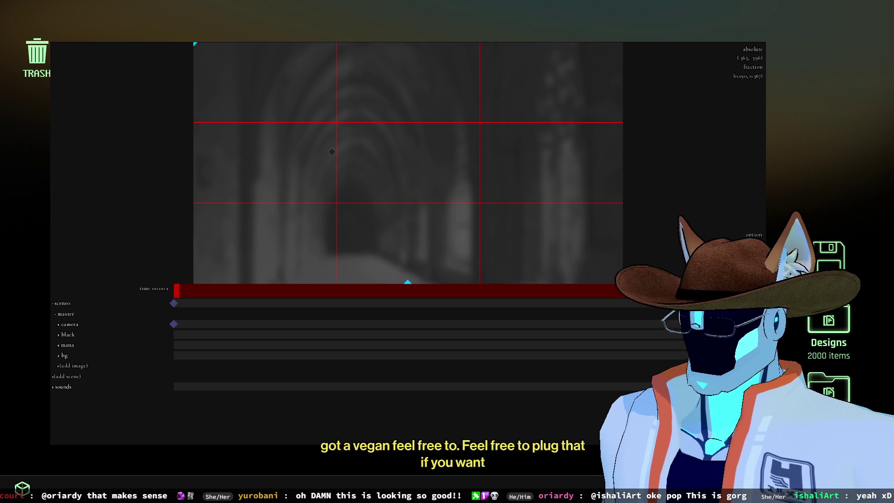
Step: Bring the Clip Studio Paint window with the horned character painting to the front
key(alt+Tab)
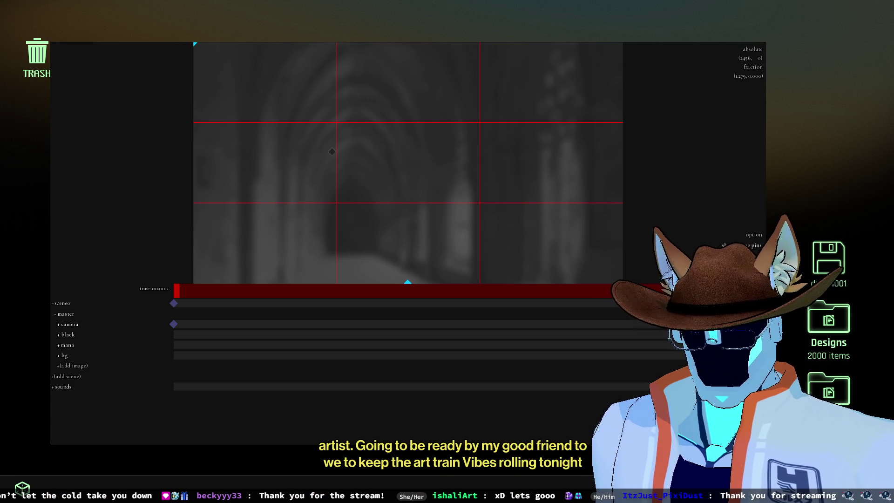
Step: Quit the game to the desktop, answering Yes to 'Are you sure you want to quit?'
key(Escape)
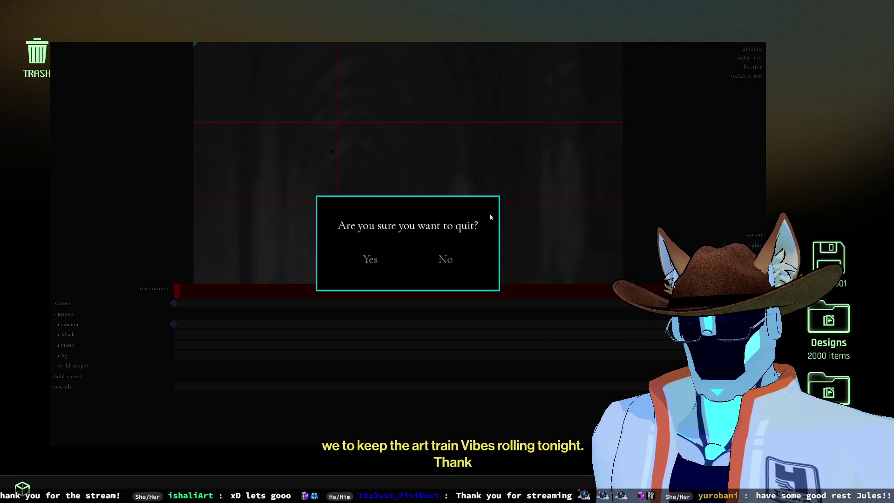
click(371, 259)
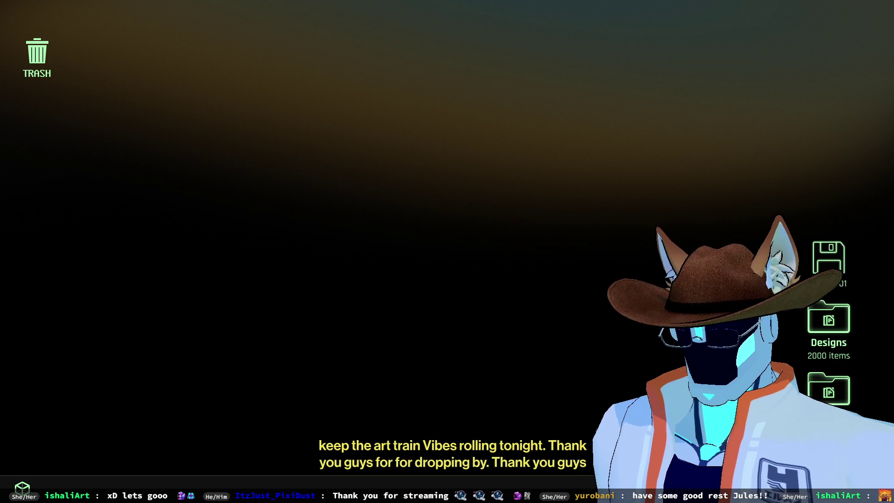